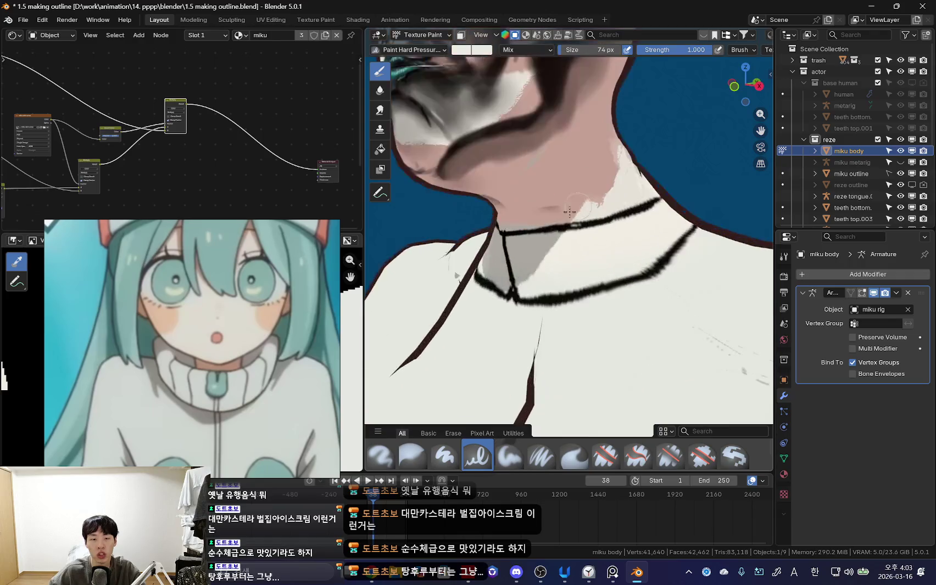
Step: Orbit and zoom to frame the collar, then show the N sidebar's brush settings
middle_drag(626, 297, 572, 331)
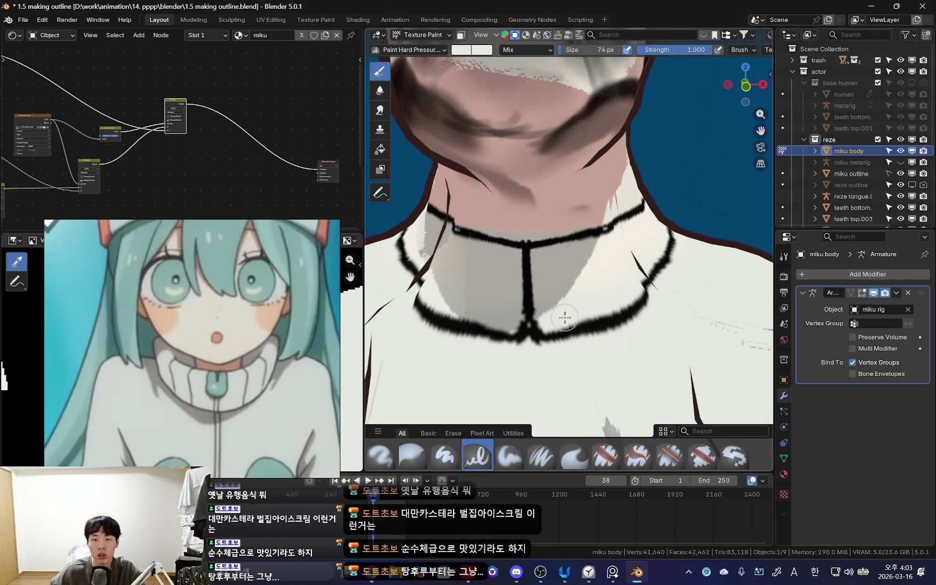
mouse_move(565, 317)
middle_down()
mouse_move(633, 263)
mouse_move(547, 240)
middle_up()
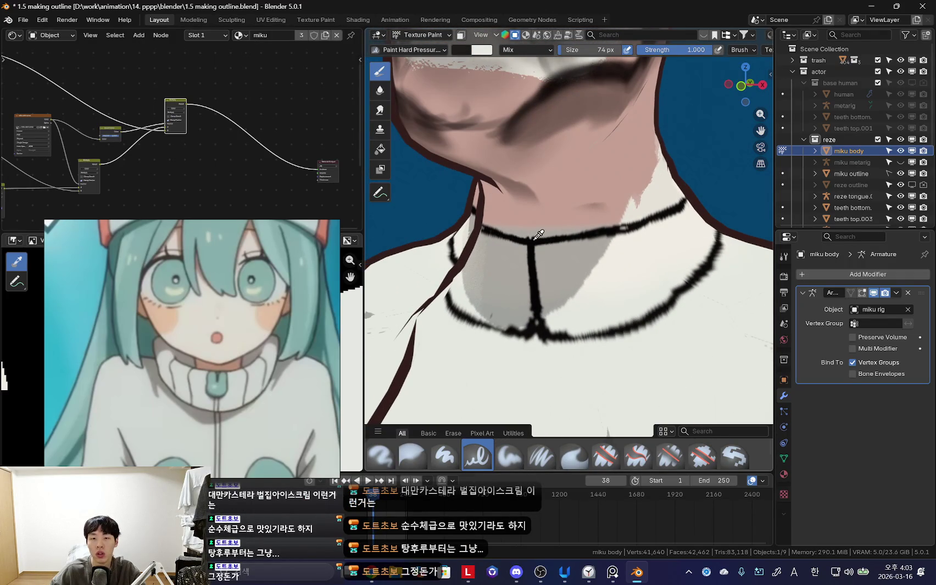
scroll(538, 235, down, 2)
scroll(559, 309, down, 3)
scroll(595, 324, down, 2)
scroll(581, 262, up, 1)
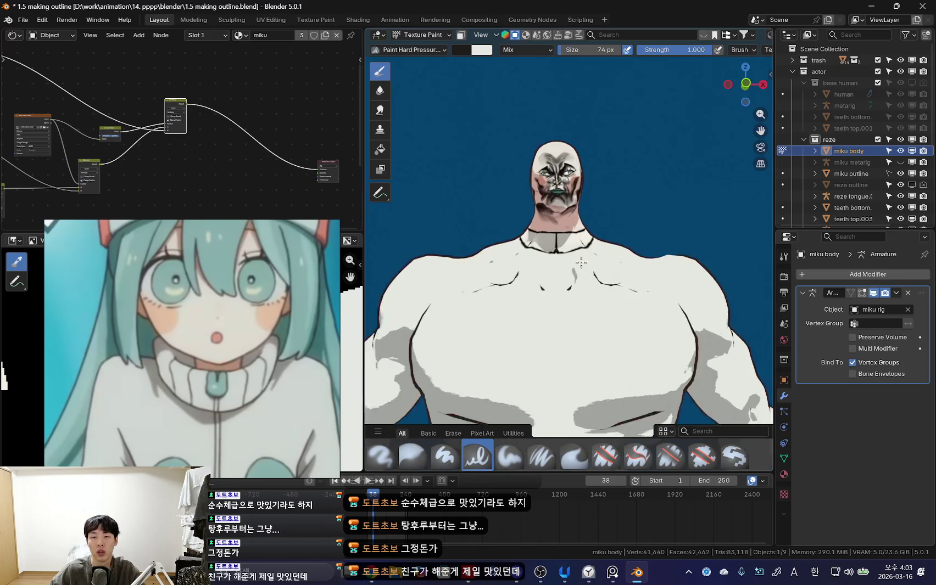
key(n)
scroll(549, 269, up, 3)
scroll(534, 269, up, 2)
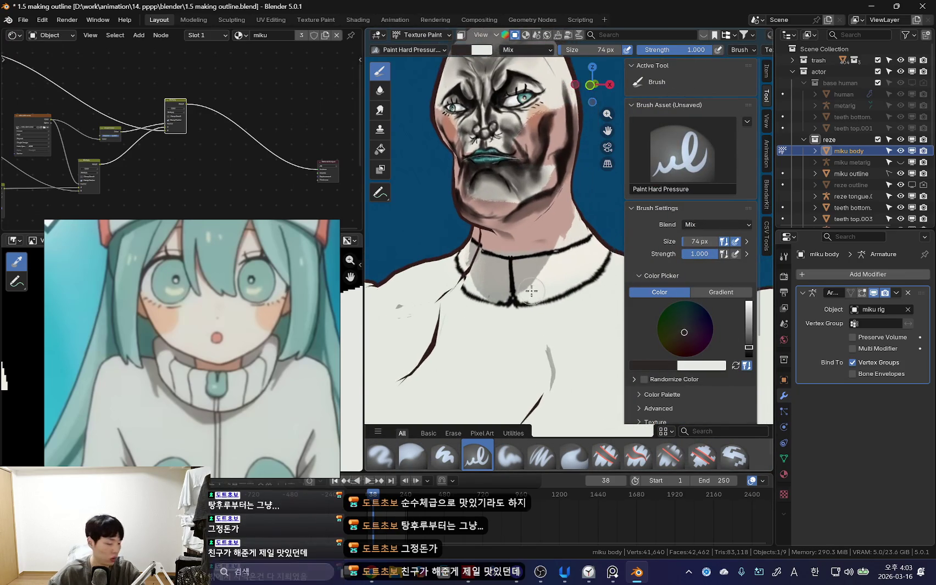
Step: Set the brush to 50 px and repaint the vertical collar line darker and more evenly
scroll(552, 285, up, 2)
scroll(552, 285, up, 3)
middle_drag(474, 259, 433, 234)
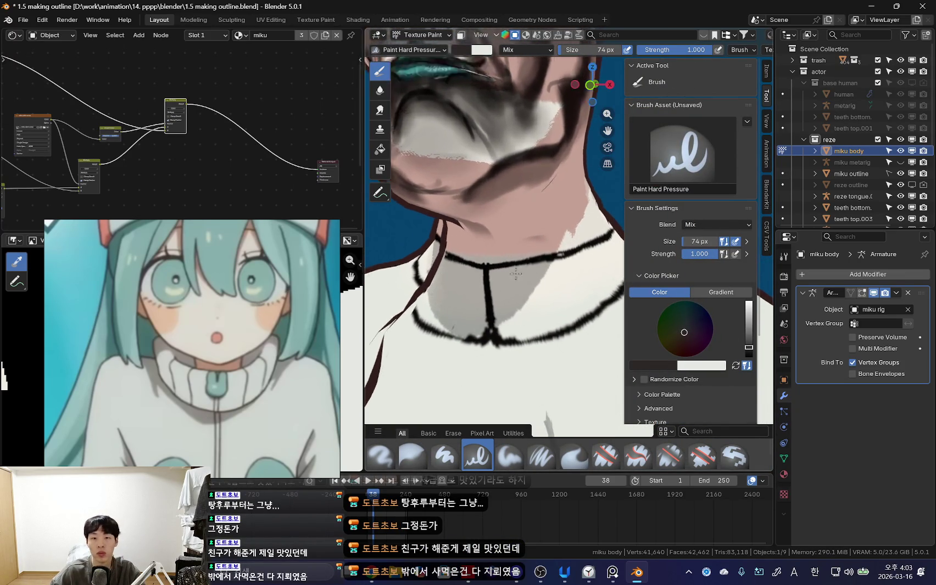
middle_drag(502, 254, 511, 274)
scroll(517, 264, up, 2)
drag(513, 241, 525, 299)
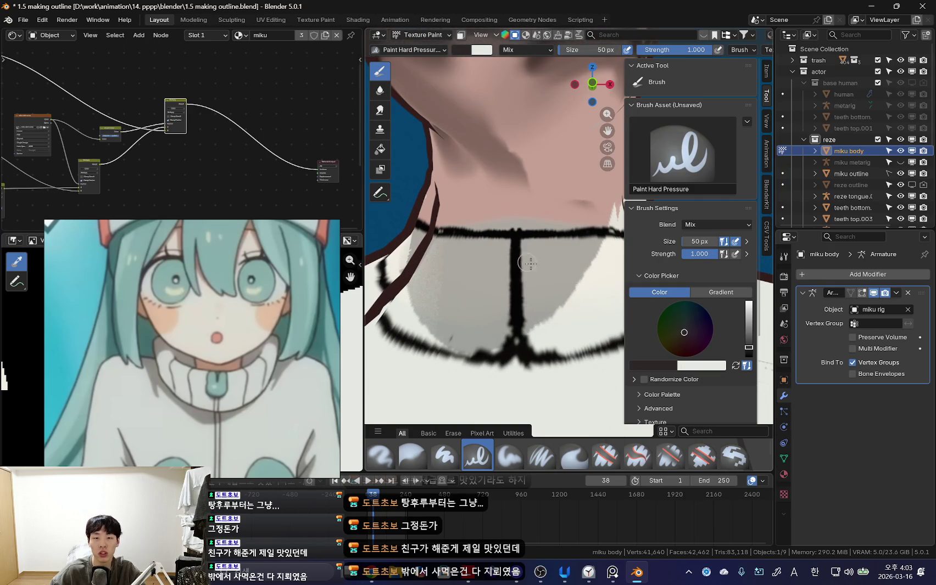
drag(516, 230, 519, 302)
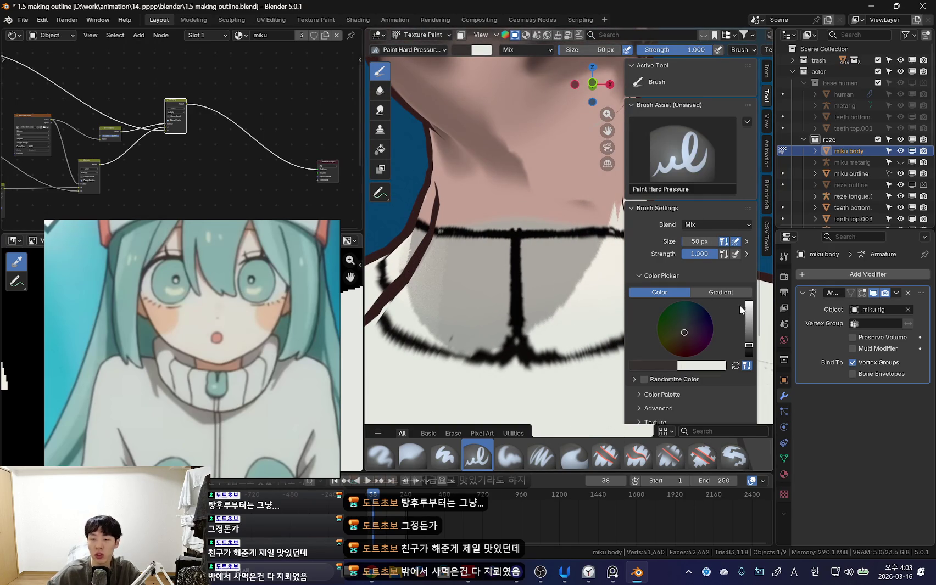
Step: Brighten the paint colour and run a light stroke down the collar line's middle
click(748, 339)
drag(516, 240, 526, 354)
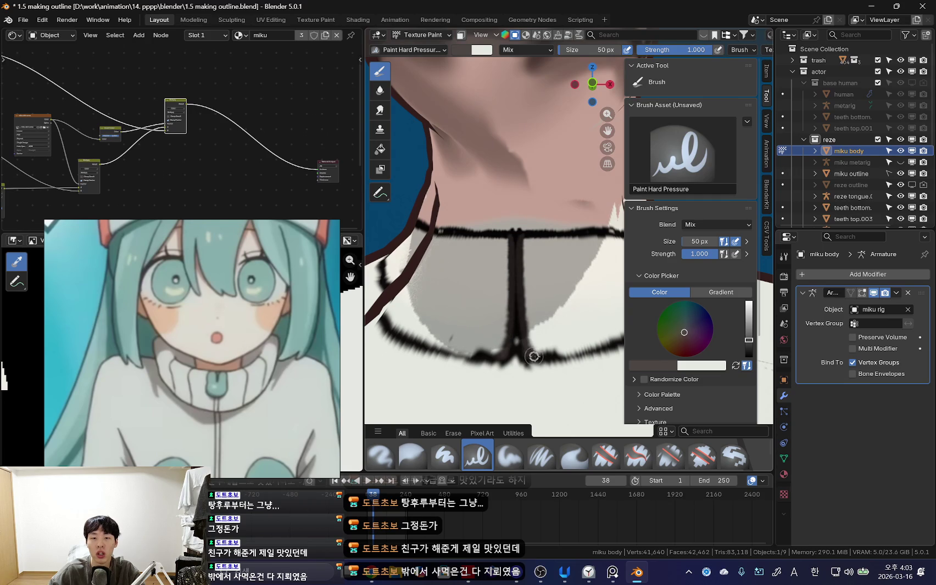
mouse_move(526, 354)
middle_down()
mouse_move(497, 261)
mouse_move(485, 264)
mouse_move(548, 256)
mouse_move(503, 282)
middle_up()
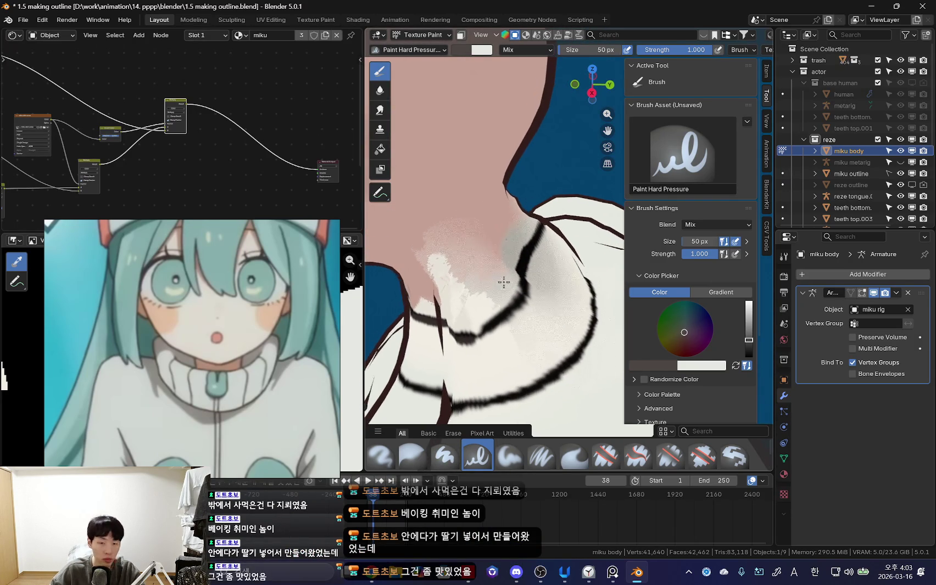
mouse_move(477, 334)
middle_down()
mouse_move(460, 328)
mouse_move(509, 283)
mouse_move(472, 328)
mouse_move(532, 283)
mouse_move(488, 312)
mouse_move(527, 331)
mouse_move(546, 315)
mouse_move(532, 271)
mouse_move(497, 282)
middle_up()
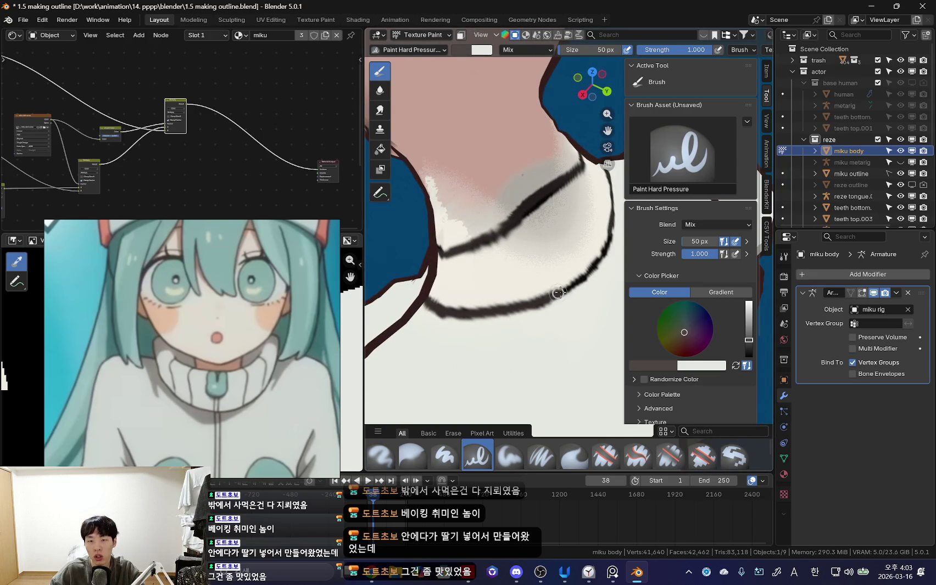
scroll(559, 293, down, 2)
Step: Shrink the brush twice and paint a dark vertical stroke down the collar front
scroll(493, 321, down, 3)
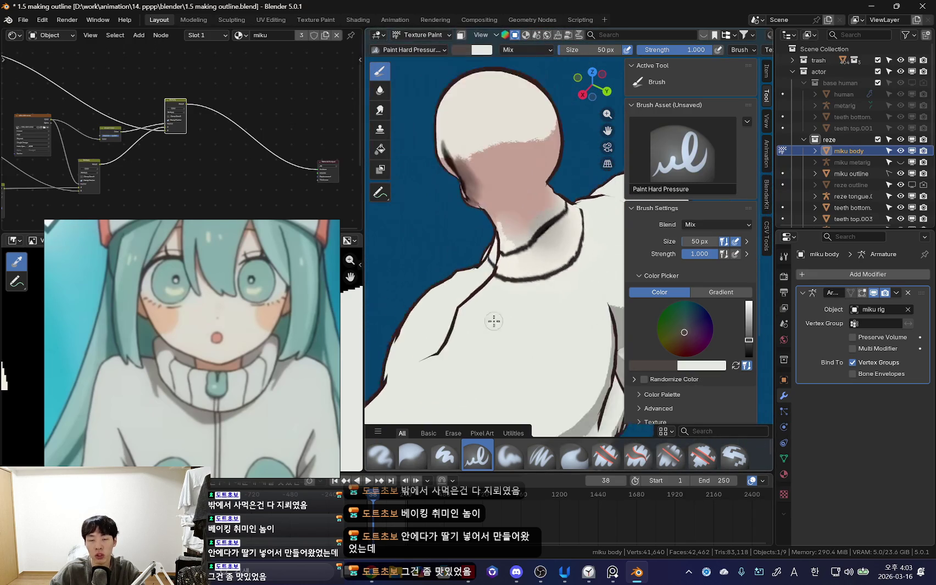
mouse_move(493, 321)
middle_down()
mouse_move(490, 197)
mouse_move(534, 246)
middle_up()
key(bracketleft)
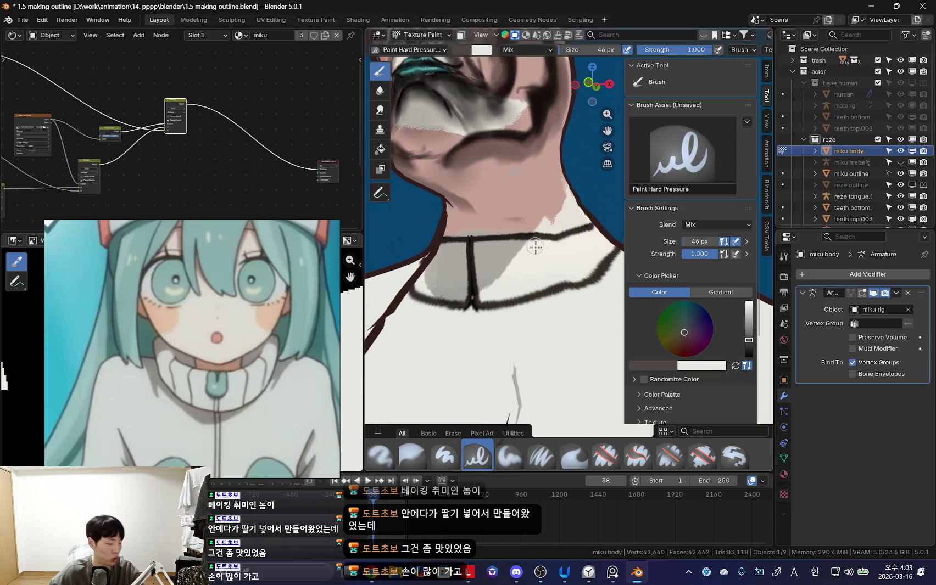
scroll(534, 246, up, 1)
key(bracketleft)
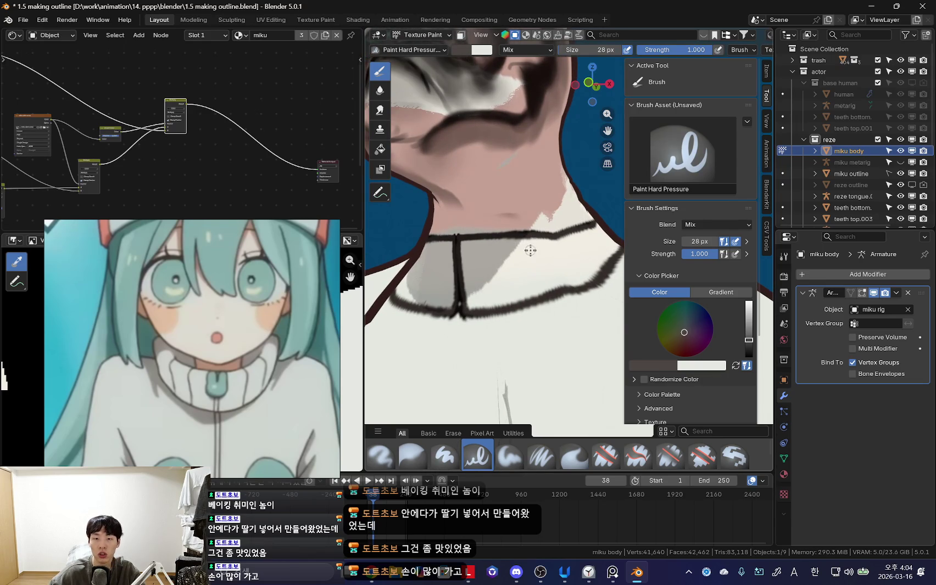
drag(537, 243, 533, 296)
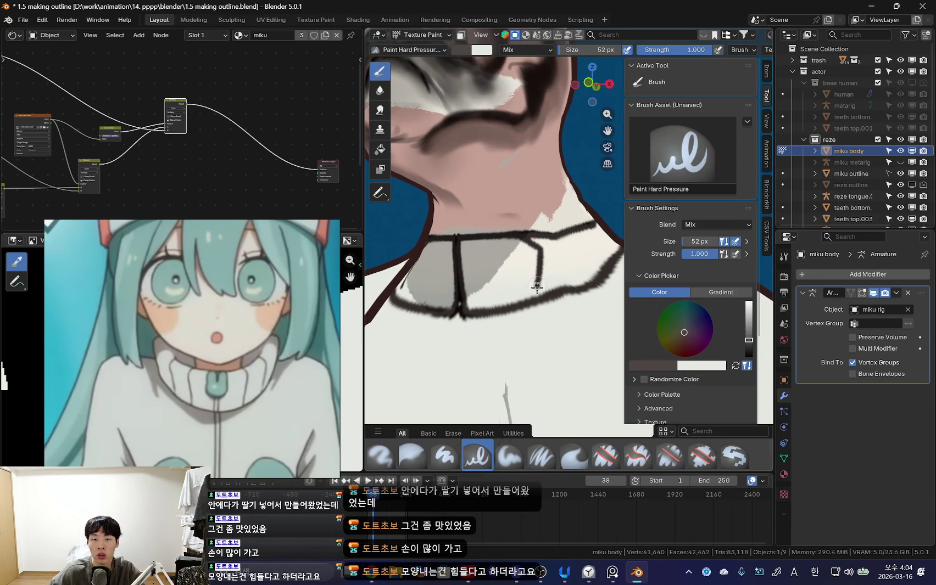
Step: Orbit around the neck to check the collar stroke from new angles
mouse_move(537, 287)
middle_down()
mouse_move(547, 271)
mouse_move(521, 263)
mouse_move(497, 277)
mouse_move(528, 276)
mouse_move(506, 289)
mouse_move(522, 258)
middle_up()
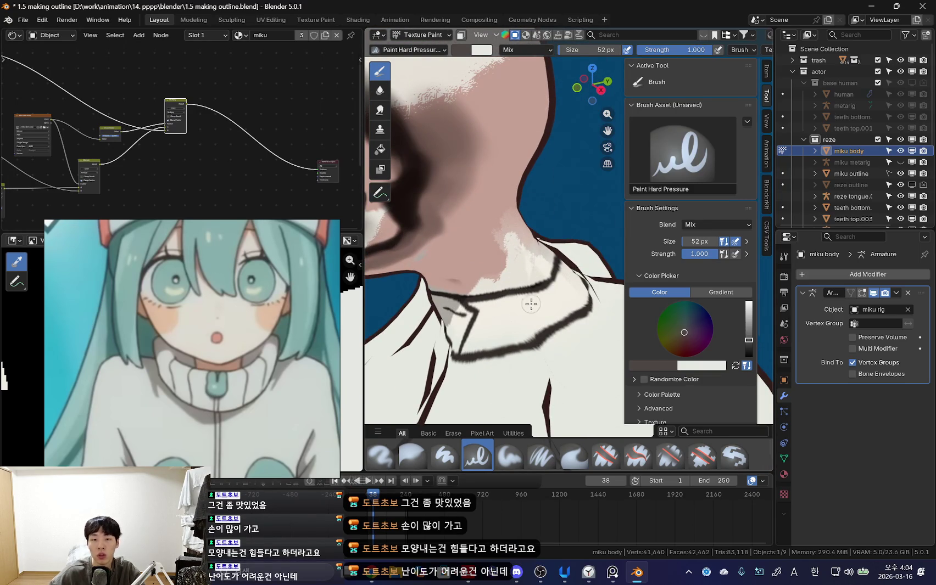
mouse_move(531, 304)
middle_down()
mouse_move(551, 276)
mouse_move(540, 266)
mouse_move(549, 273)
mouse_move(515, 298)
mouse_move(534, 267)
mouse_move(472, 201)
middle_up()
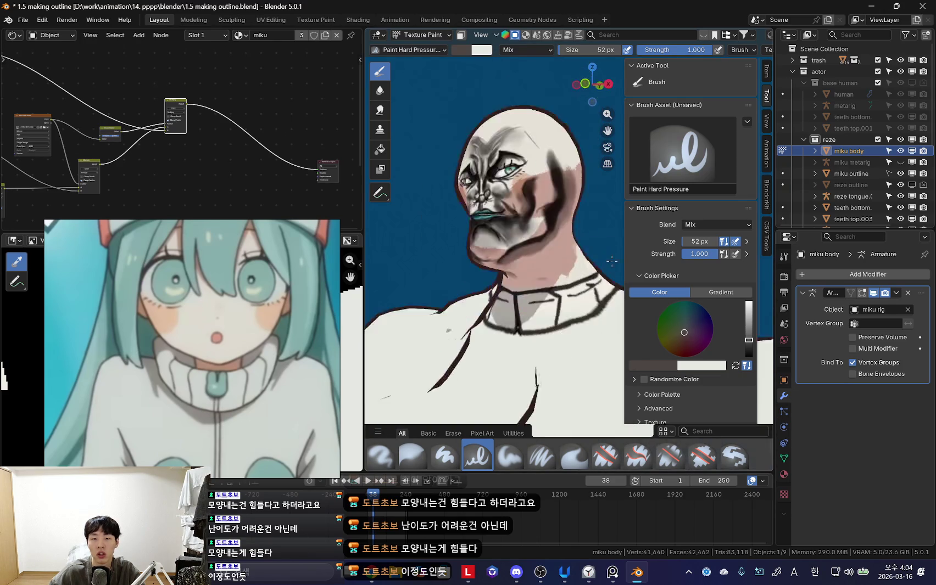
scroll(472, 202, up, 3)
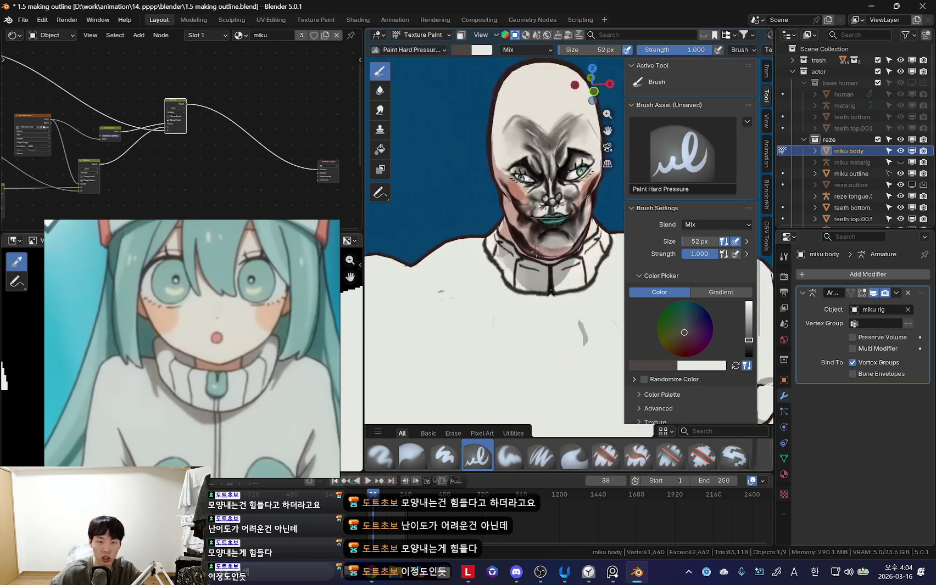
mouse_move(472, 202)
middle_down()
mouse_move(534, 221)
mouse_move(533, 200)
middle_up()
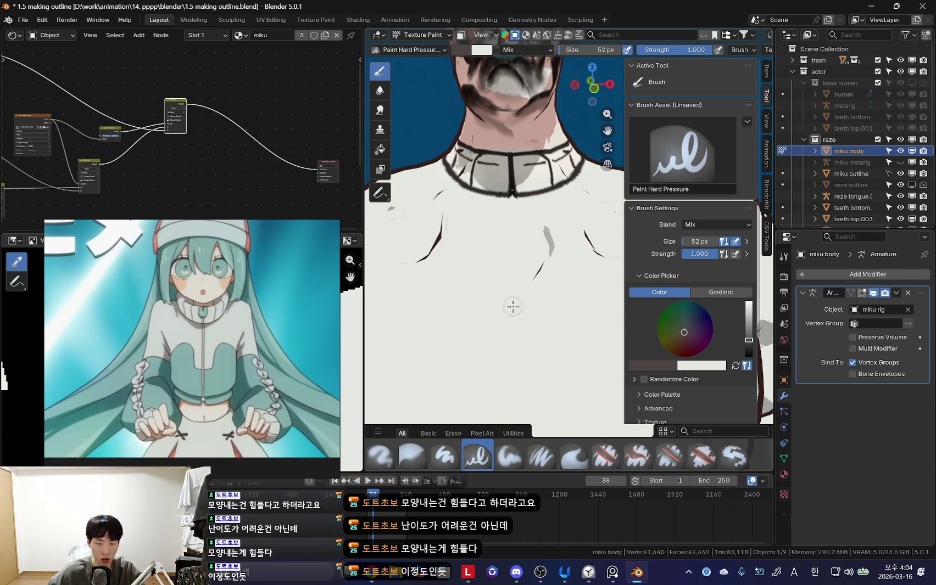
Step: Try a dark loop and curved strokes on the chest, then undo both
scroll(509, 307, down, 5)
scroll(525, 286, down, 3)
scroll(524, 286, up, 2)
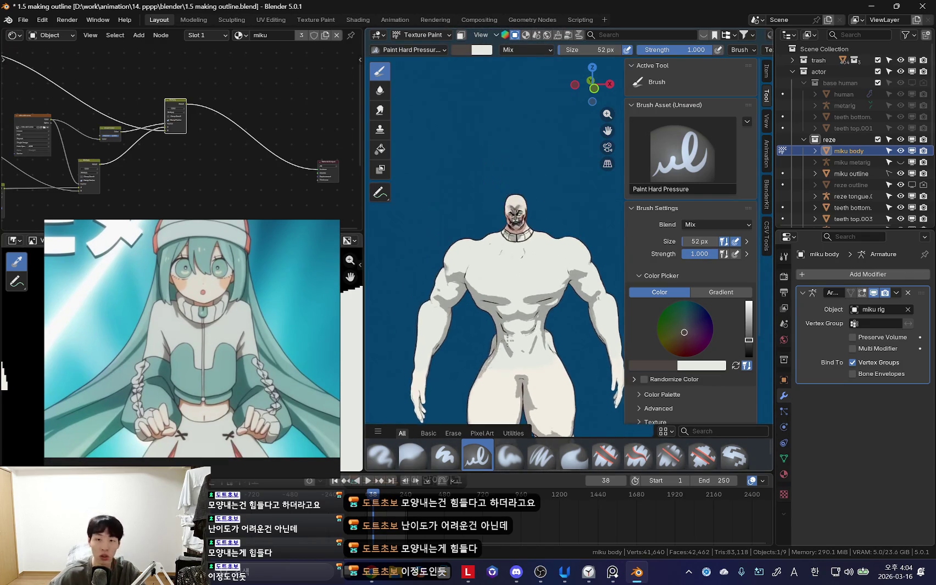
scroll(524, 286, up, 2)
scroll(524, 286, up, 2)
drag(526, 237, 549, 351)
scroll(549, 296, up, 1)
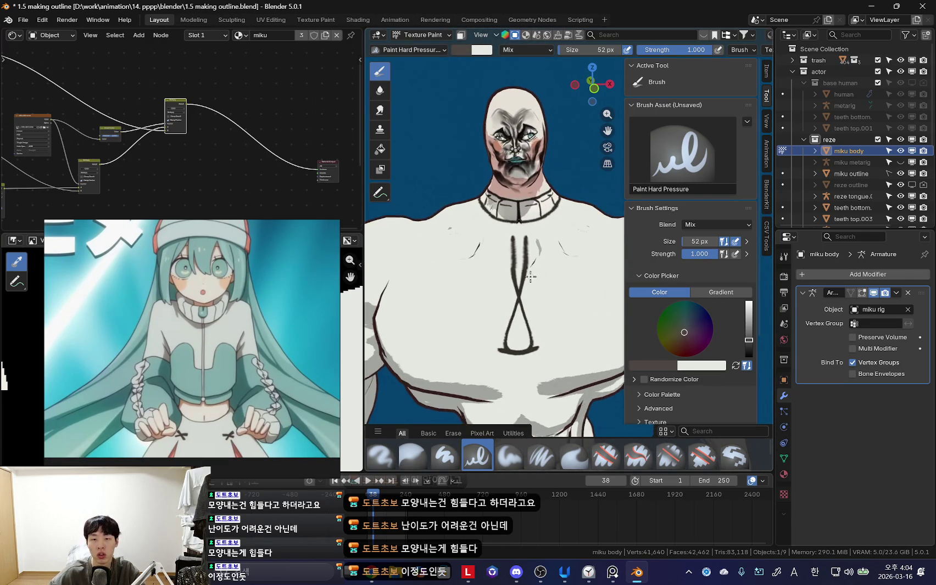
key(ctrl+z)
mouse_move(544, 297)
mouse_down()
mouse_move(590, 272)
mouse_move(533, 272)
mouse_up()
key(ctrl+z)
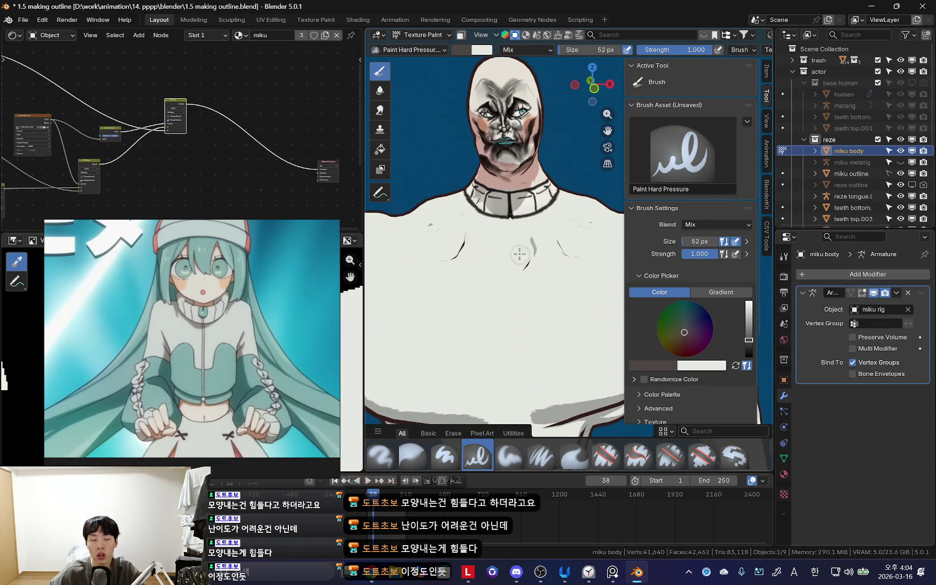
Step: With a smaller brush, paint the dark zipper line down from the collar
scroll(527, 274, up, 2)
scroll(511, 252, up, 2)
scroll(503, 239, up, 2)
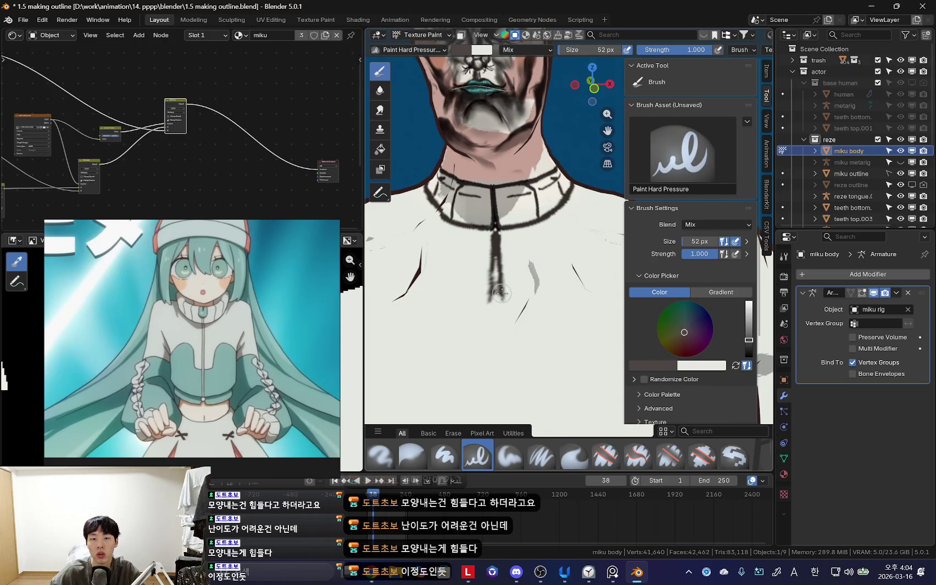
shift+middle_drag(496, 233, 500, 222)
key(bracketleft)
drag(499, 260, 497, 286)
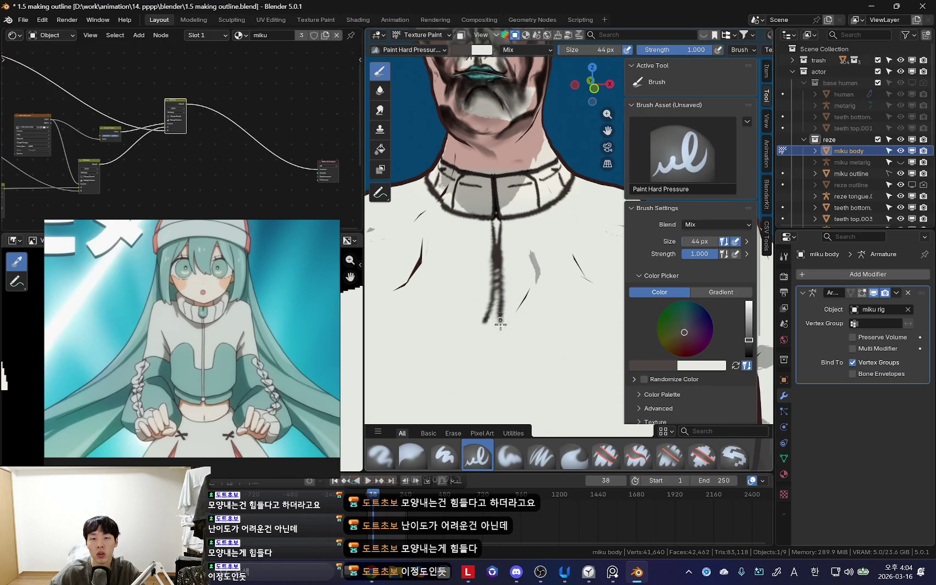
shift+middle_drag(501, 258, 510, 227)
drag(501, 207, 504, 293)
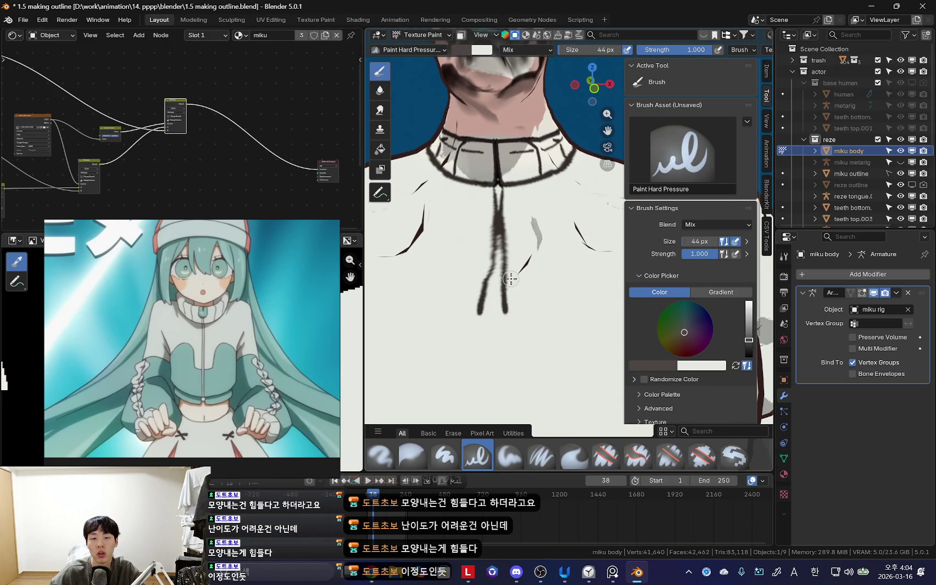
middle_drag(510, 279, 502, 242)
drag(499, 234, 511, 295)
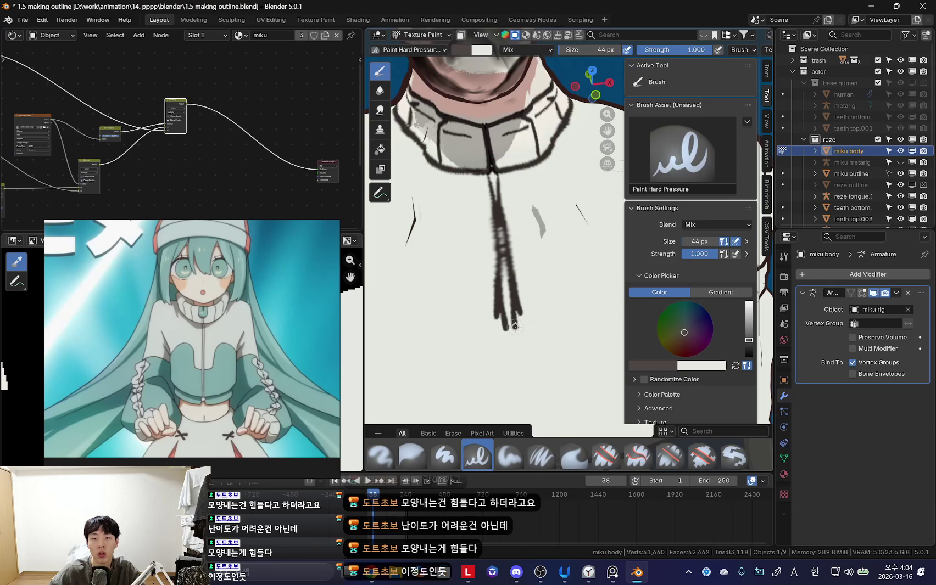
Step: Follow the torso downward and extend the dark zipper line further down the chest
middle_drag(521, 377, 515, 297)
shift+middle_drag(505, 332, 523, 172)
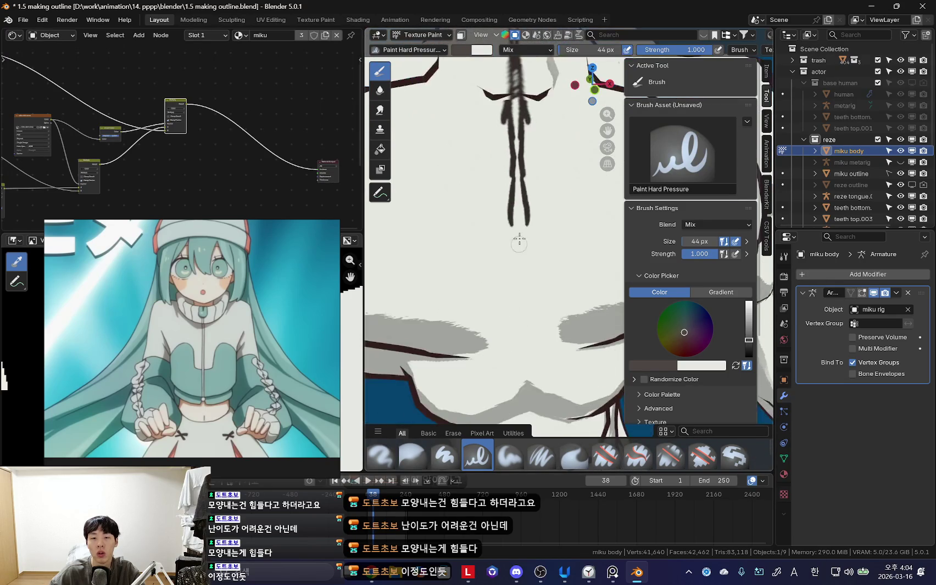
middle_drag(524, 215, 519, 163)
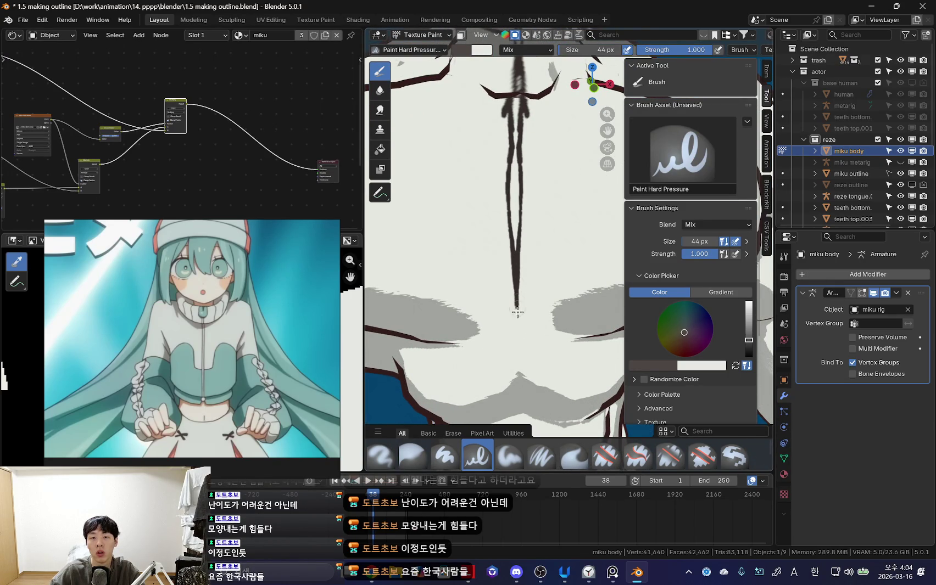
mouse_move(517, 312)
middle_down()
mouse_move(510, 180)
mouse_move(526, 182)
mouse_move(513, 174)
middle_up()
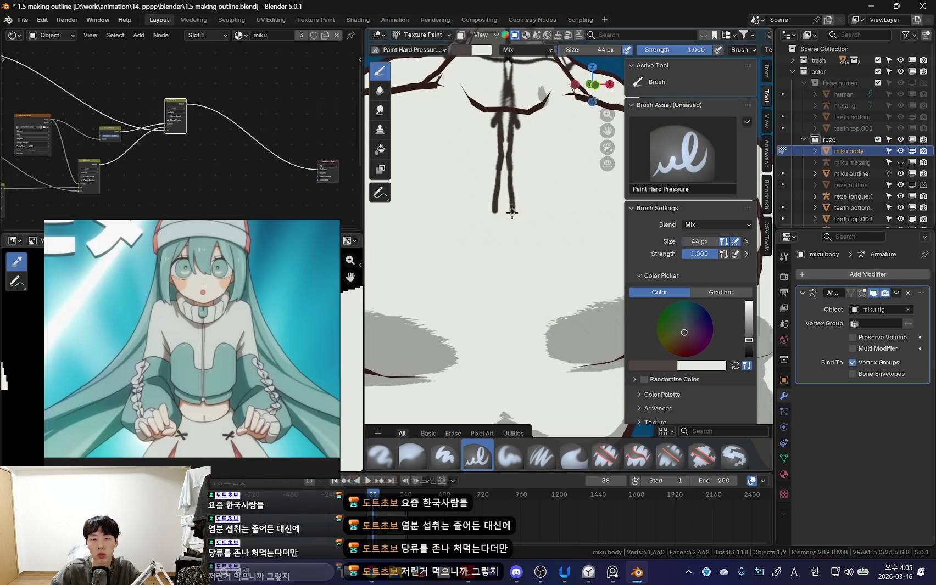
drag(510, 180, 509, 246)
shift+middle_drag(507, 311, 502, 234)
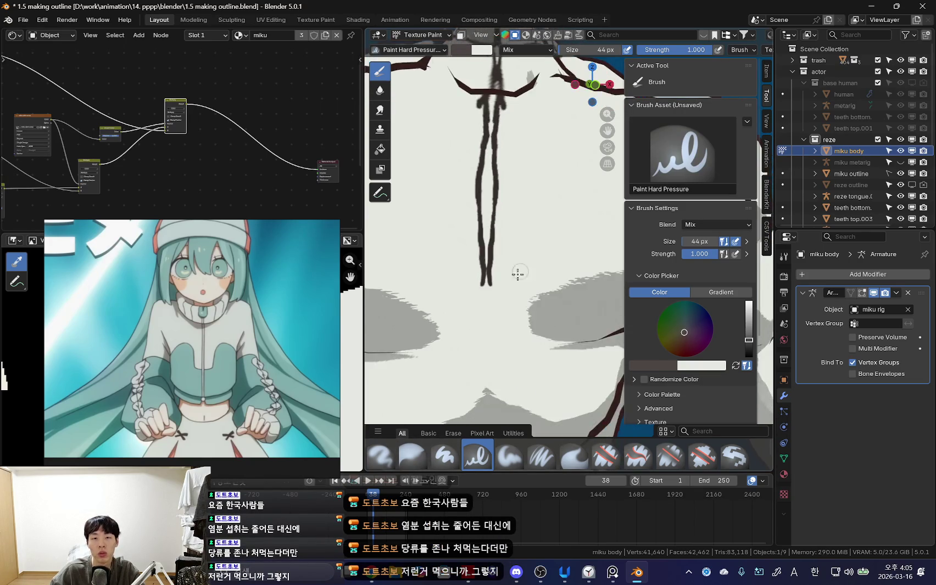
drag(501, 243, 502, 304)
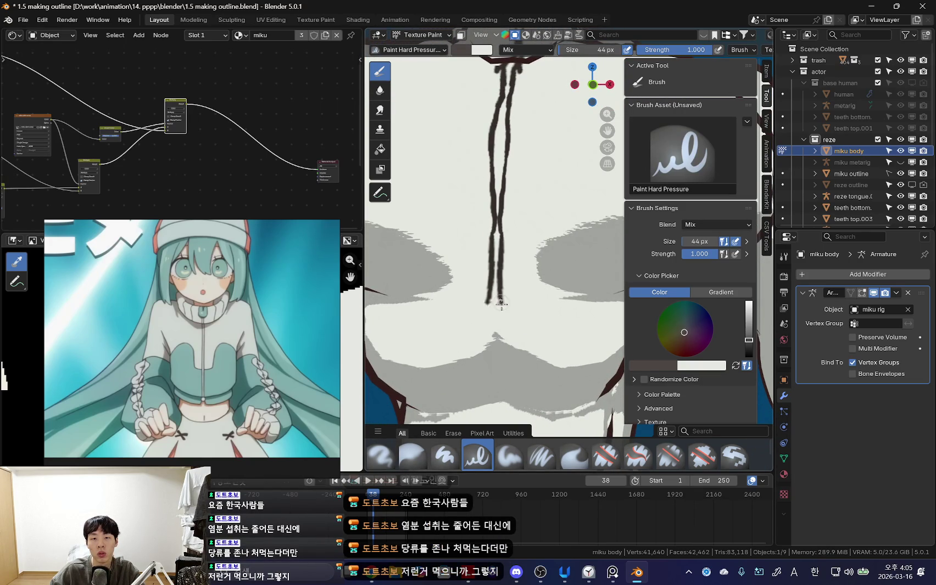
scroll(501, 343, down, 5)
Step: Switch to white, resize the brush to about 76 px, then down to 22 px
scroll(516, 247, down, 2)
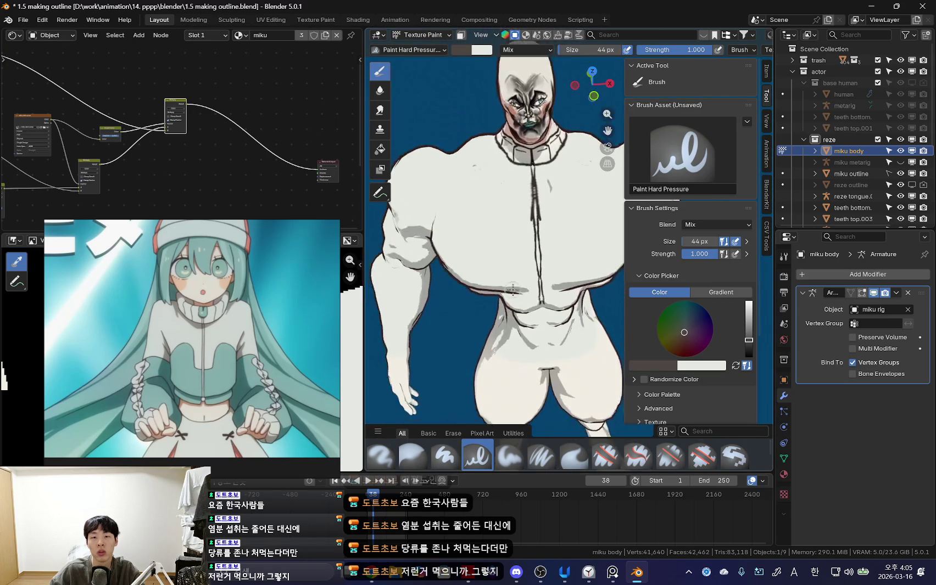
scroll(525, 208, up, 3)
scroll(525, 209, up, 3)
key(s)
key(f)
click(555, 240)
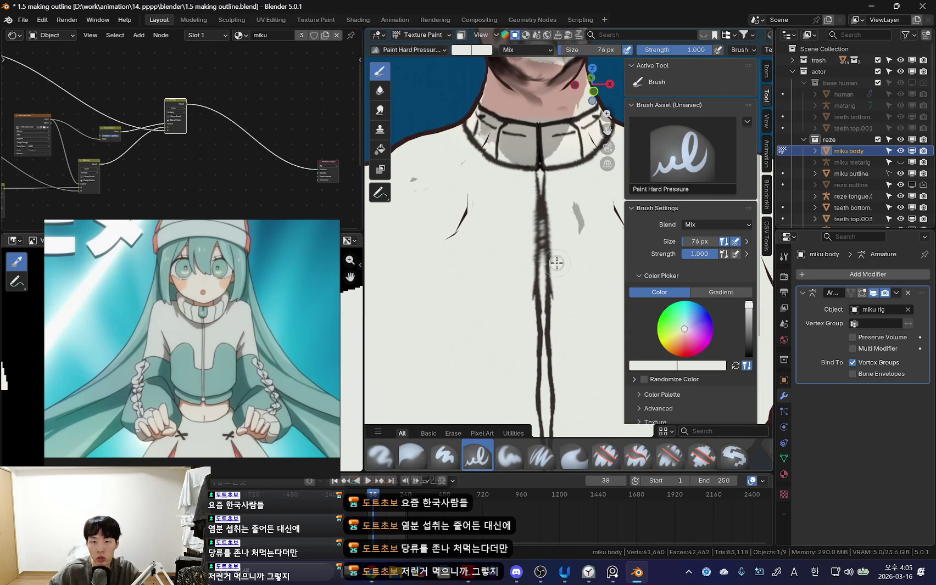
scroll(551, 223, up, 2)
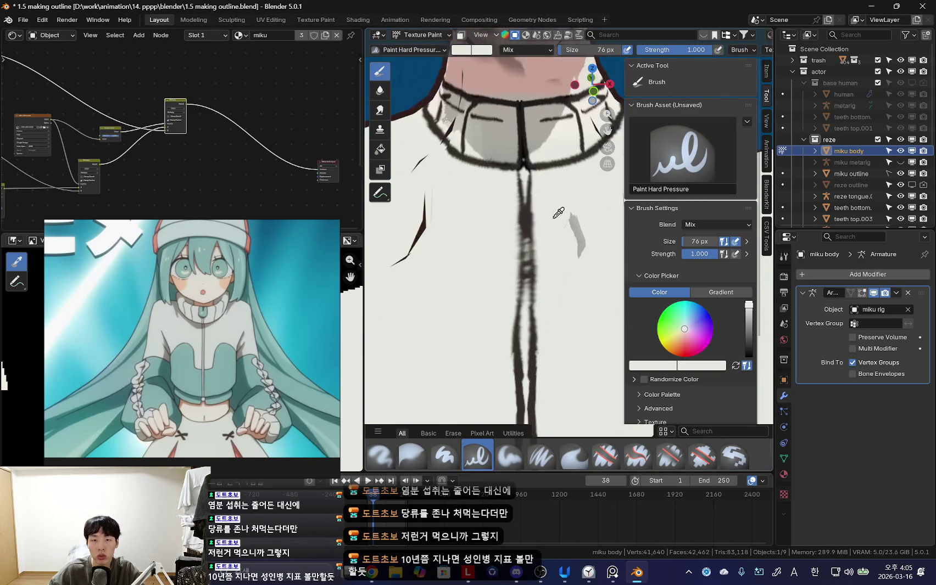
scroll(551, 217, up, 1)
key(f)
click(527, 187)
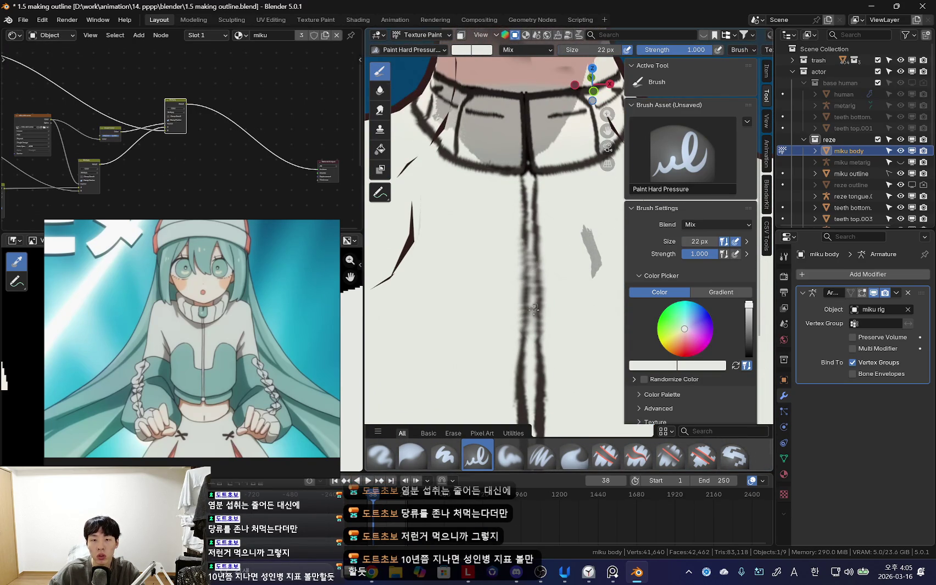
shift+middle_drag(560, 208, 546, 224)
Step: Sample the dark outline colour, set brush to 38 px, and thicken the chest centre lines
key(s)
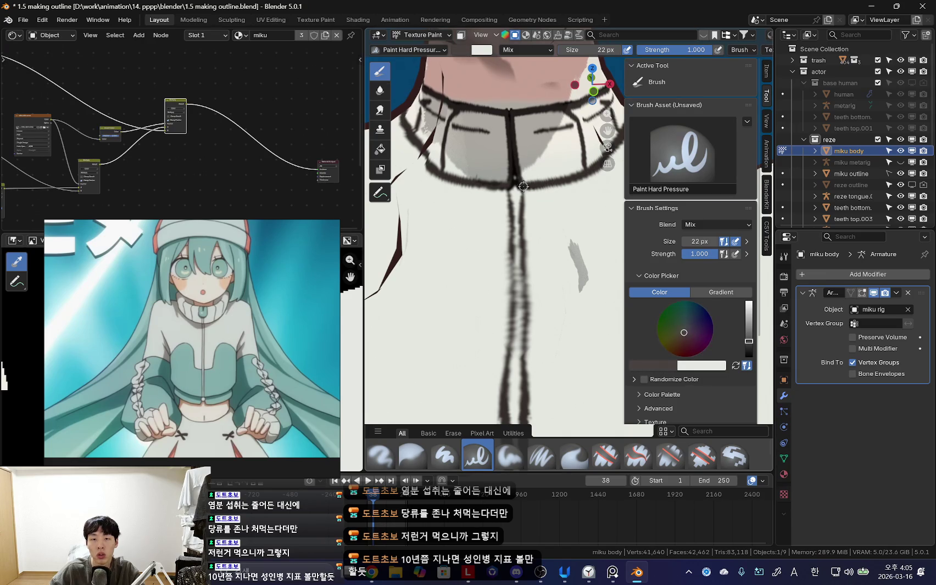
shift+scroll(529, 222, down, 2)
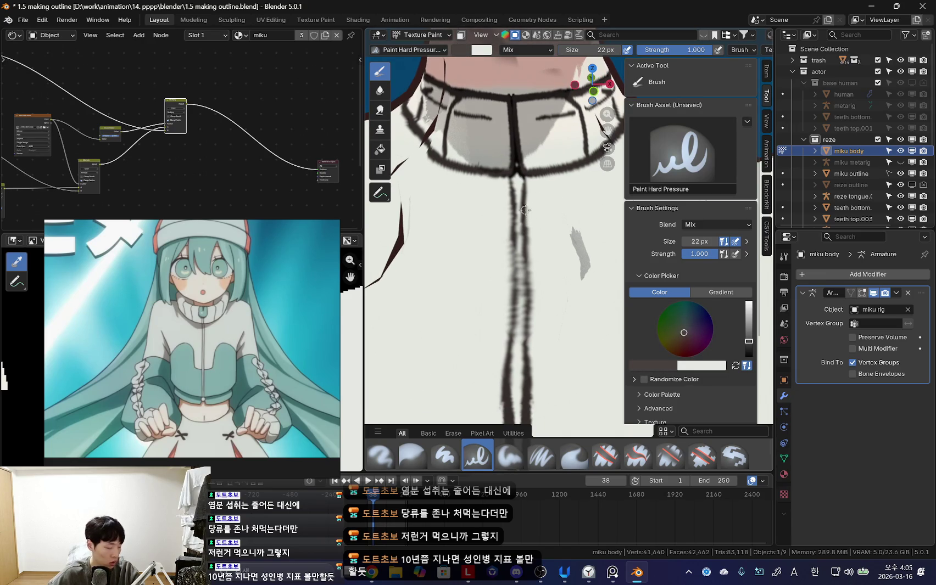
scroll(521, 196, up, 1)
scroll(527, 194, up, 1)
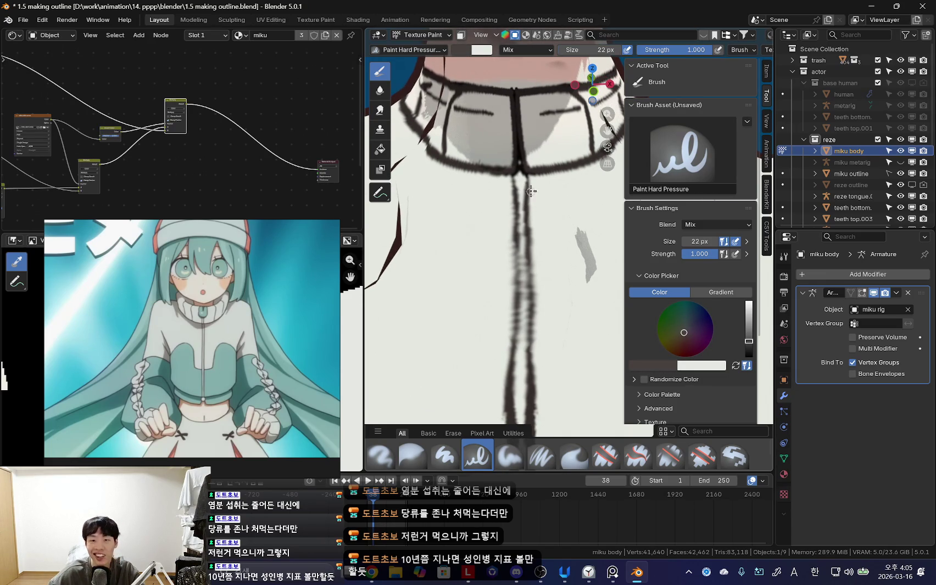
key(f)
mouse_move(530, 222)
mouse_down()
mouse_move(531, 175)
mouse_move(539, 280)
mouse_up()
shift+scroll(532, 258, down, 3)
shift+scroll(539, 277, down, 3)
drag(544, 242, 541, 308)
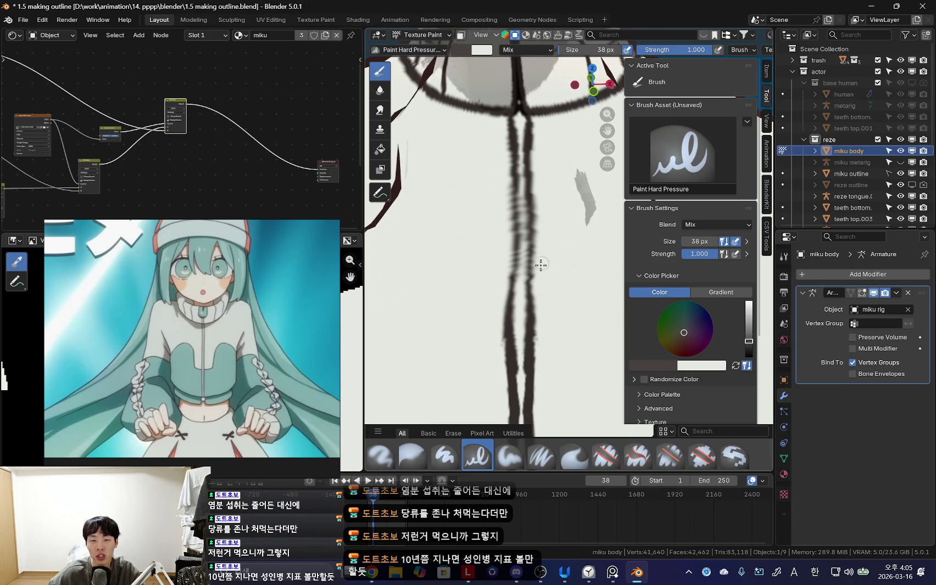
key(s)
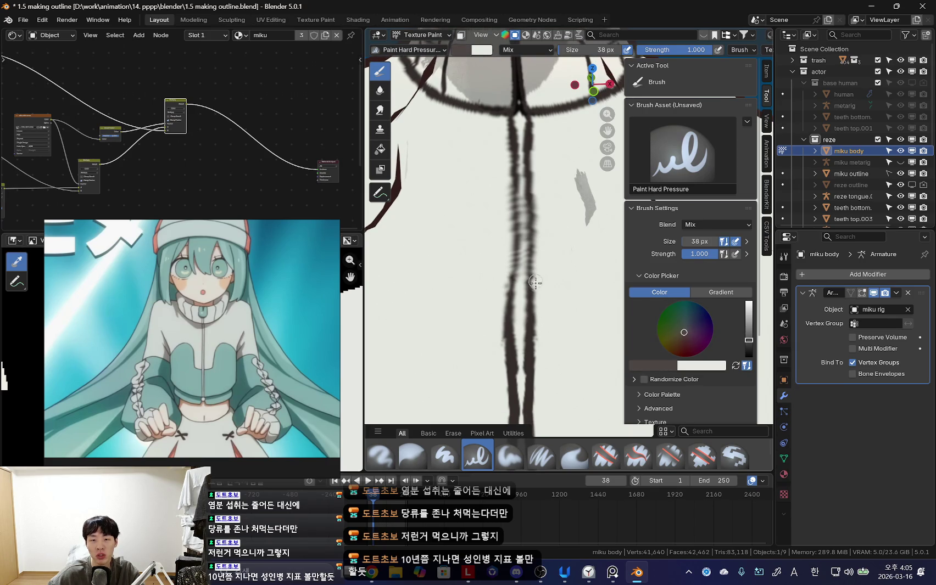
Step: Undo the recent strokes and resample the dark brown outline colour
shift+scroll(536, 275, up, 2)
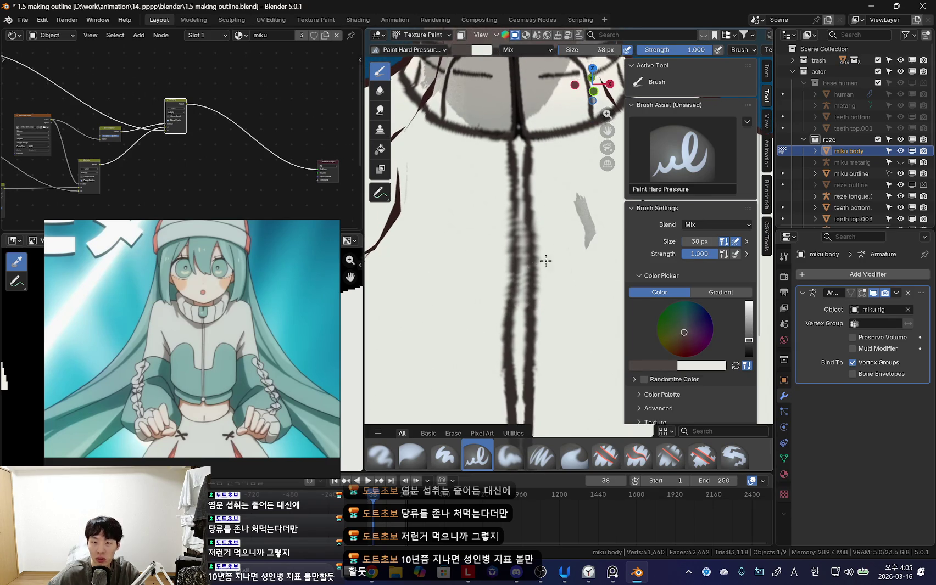
shift+scroll(527, 215, down, 2)
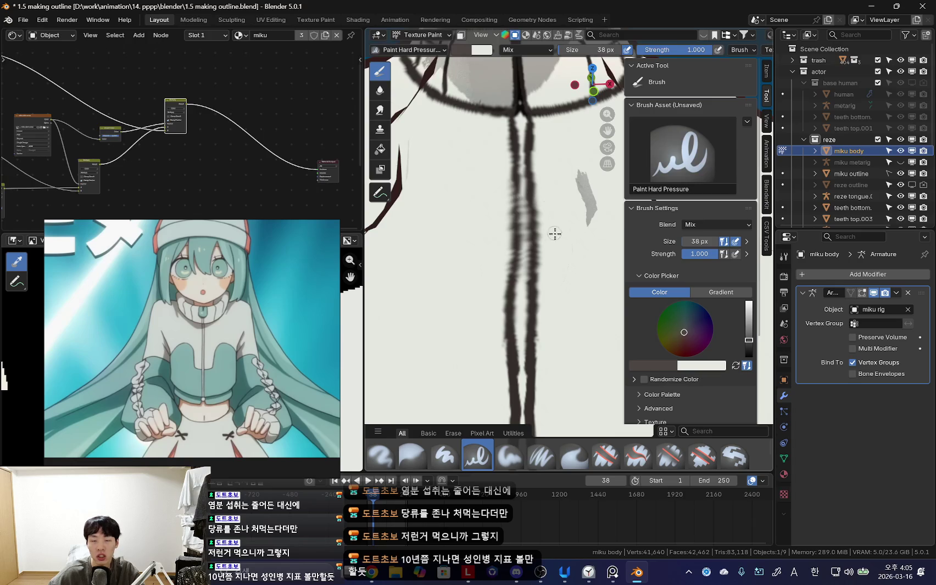
shift+scroll(552, 234, down, 2)
shift+scroll(549, 235, up, 2)
shift+scroll(546, 235, up, 2)
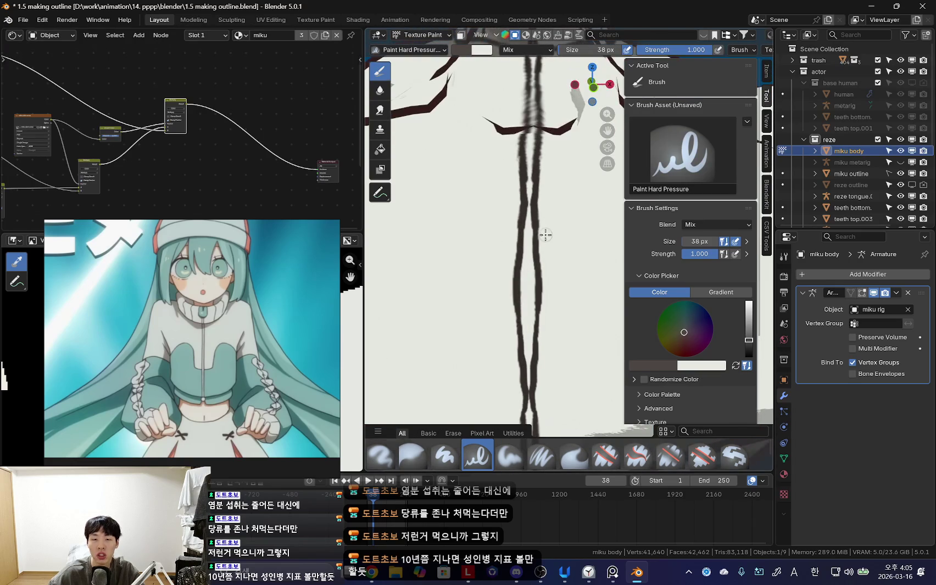
key(ctrl+z)
key(s)
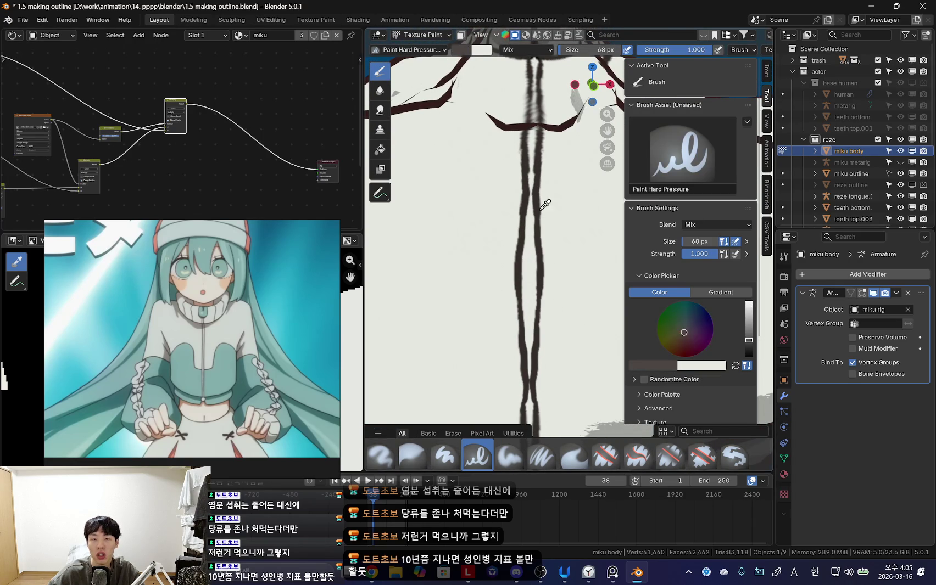
key(ctrl+z)
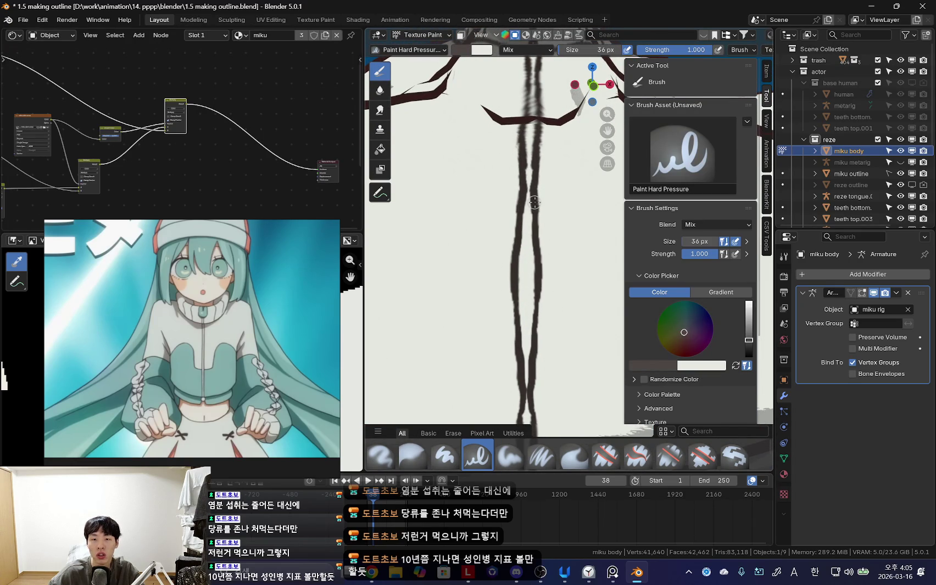
key(ctrl+z)
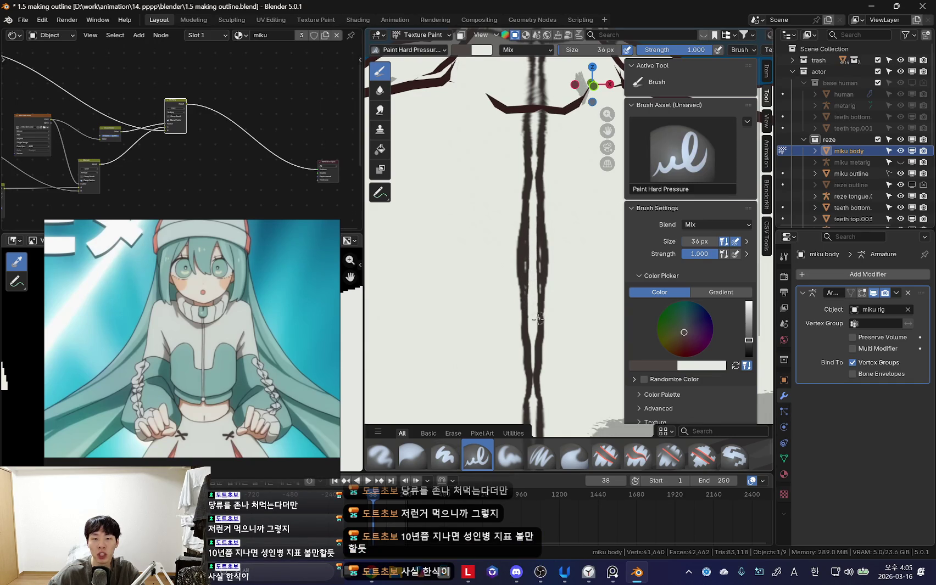
key(ctrl+z)
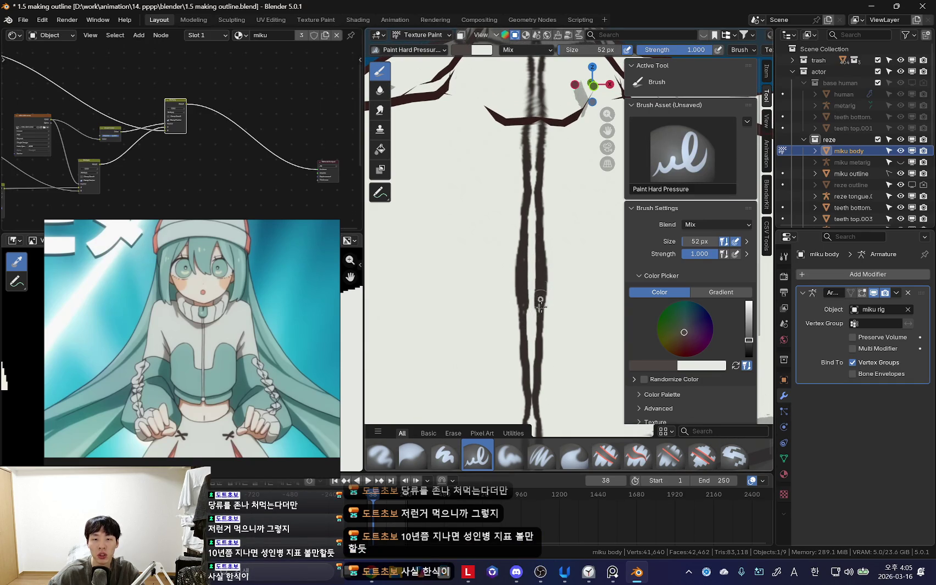
Step: Move the view down the torso to the bottom of the centre line
shift+middle_drag(540, 303, 540, 171)
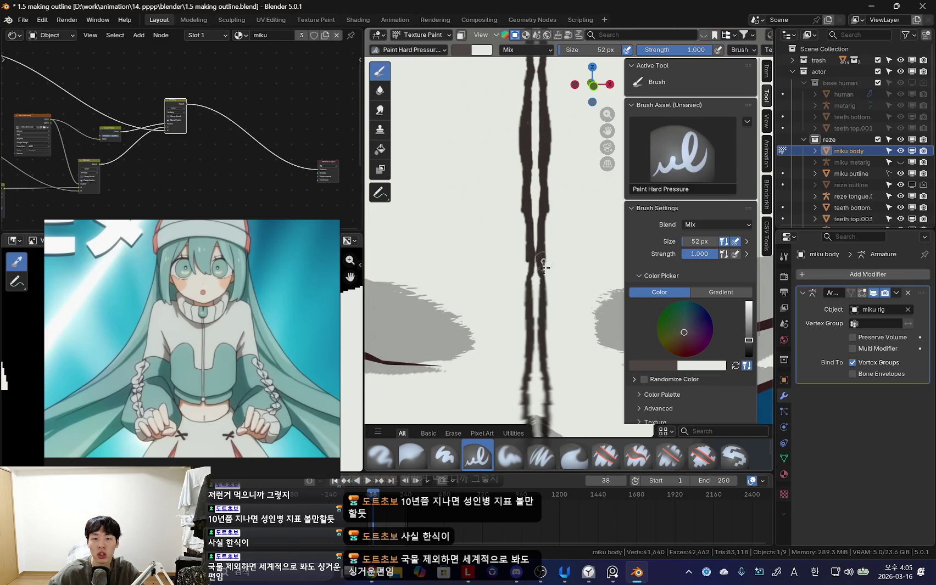
shift+middle_drag(543, 234, 543, 199)
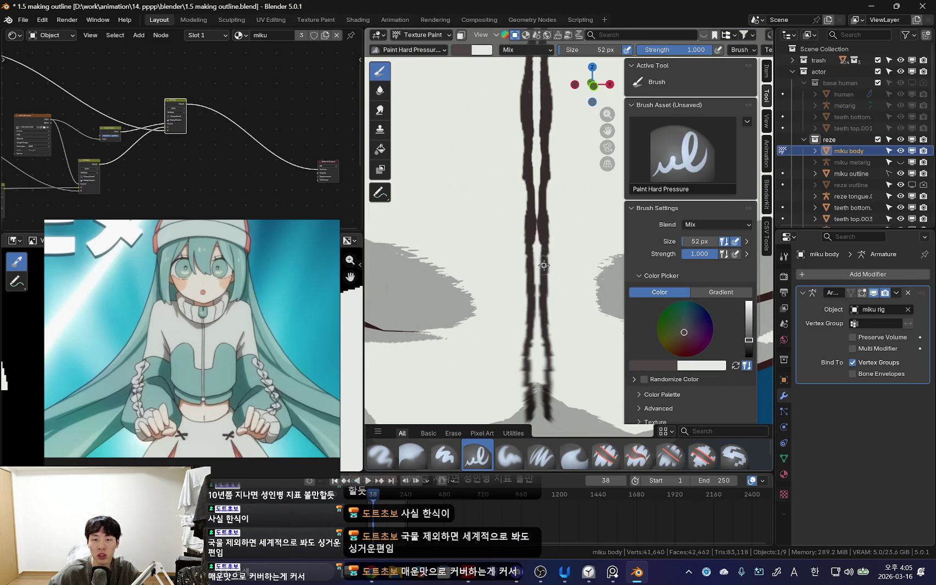
shift+middle_drag(542, 249, 531, 198)
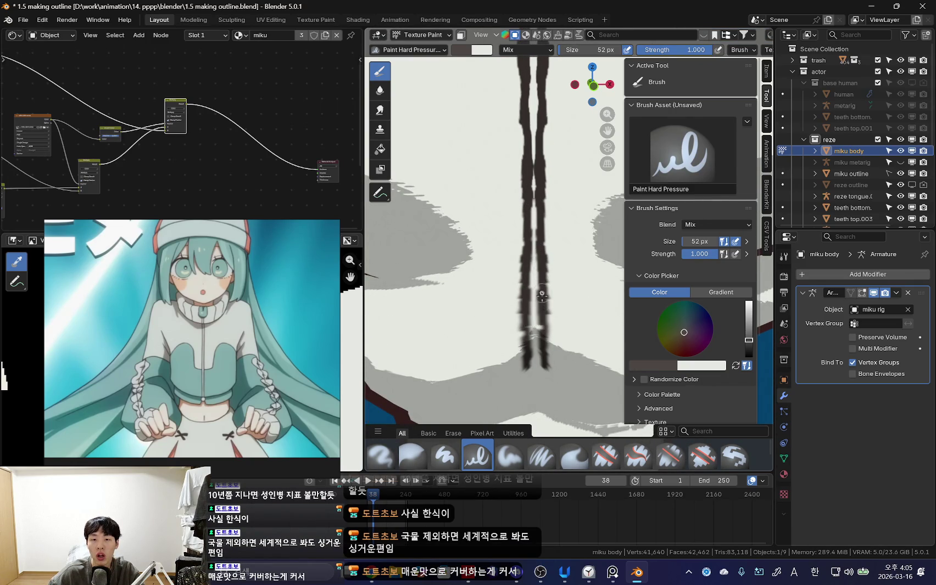
shift+middle_drag(542, 294, 539, 245)
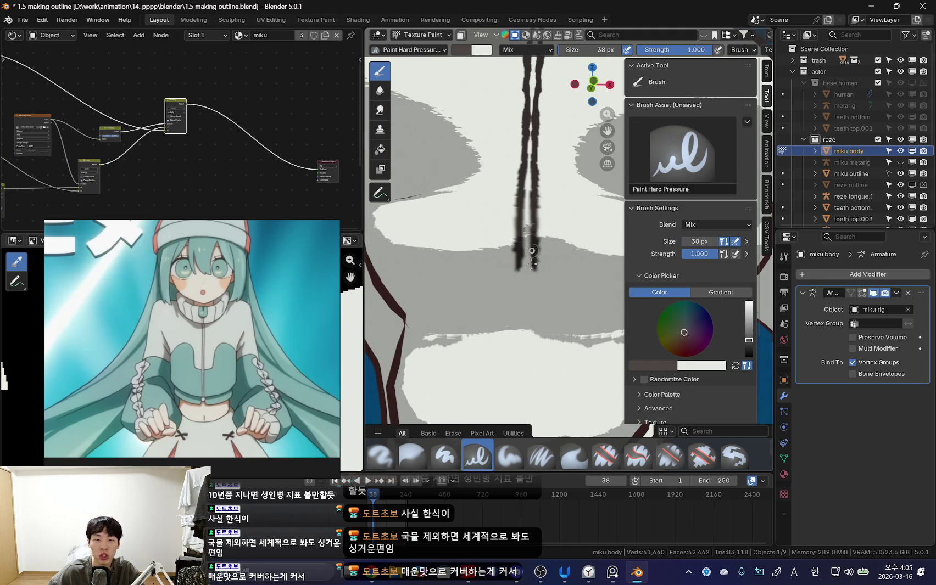
shift+middle_drag(531, 251, 544, 220)
shift+middle_drag(544, 275, 553, 246)
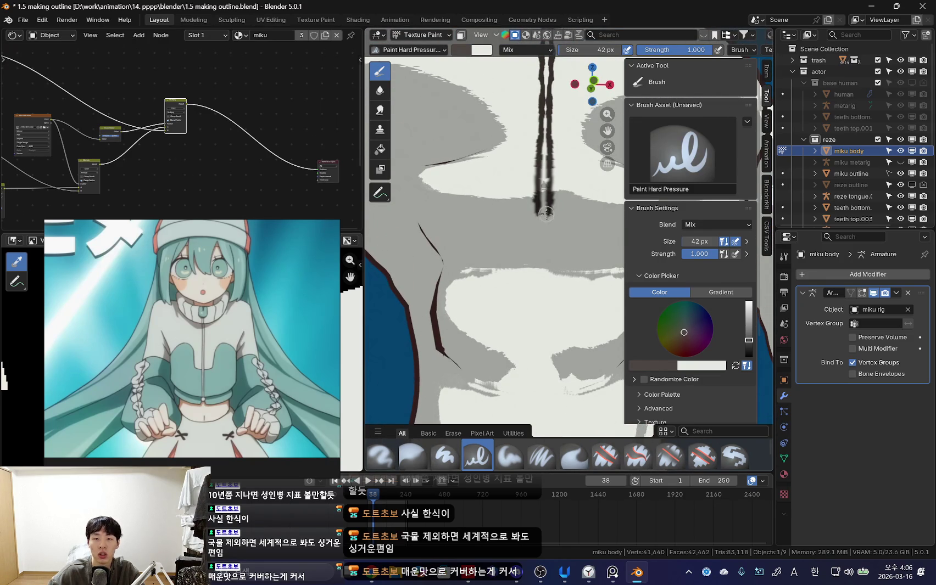
Step: Repaint the lower centre line and extend it down to the jacket's hem
drag(548, 300, 547, 205)
drag(547, 304, 544, 369)
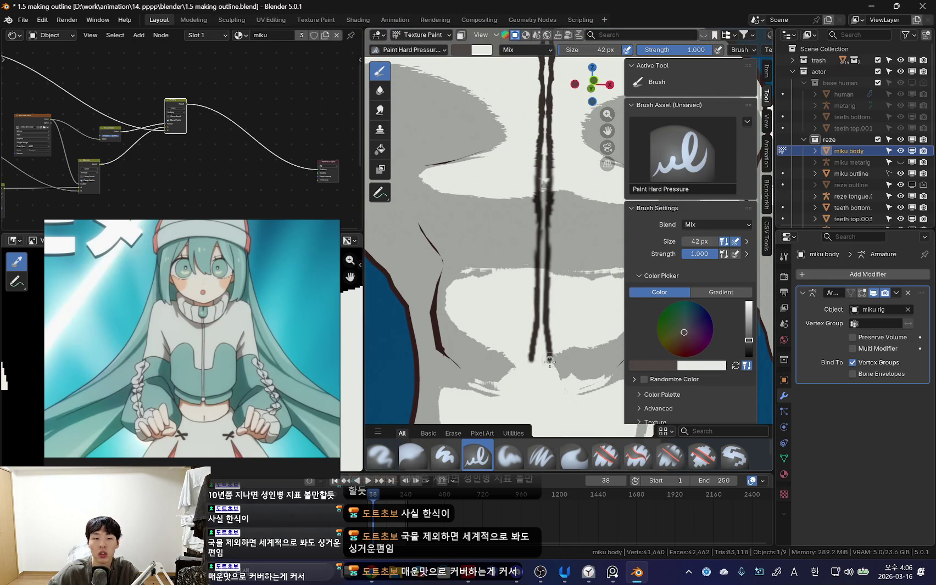
scroll(543, 369, down, 7)
scroll(534, 219, up, 2)
scroll(534, 202, up, 4)
scroll(533, 202, up, 2)
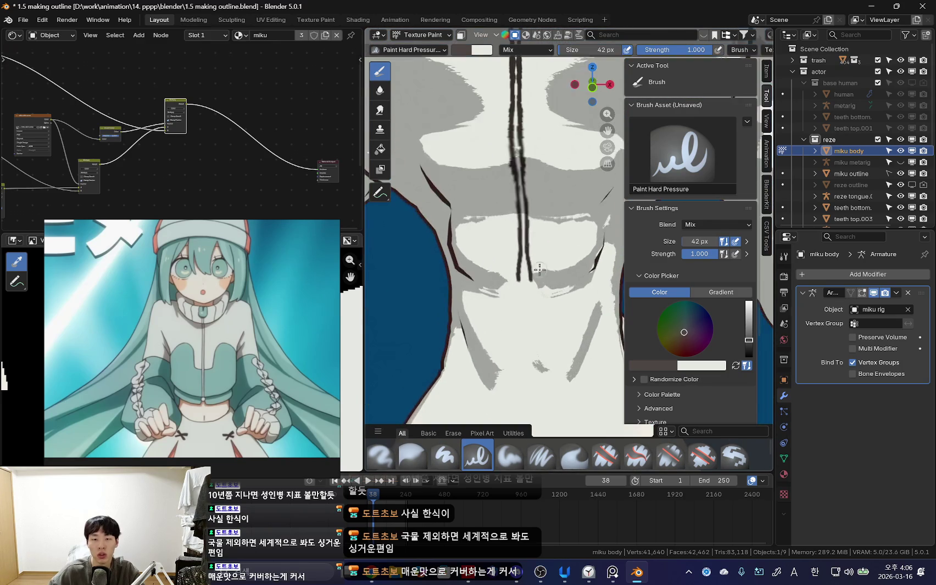
scroll(536, 250, up, 1)
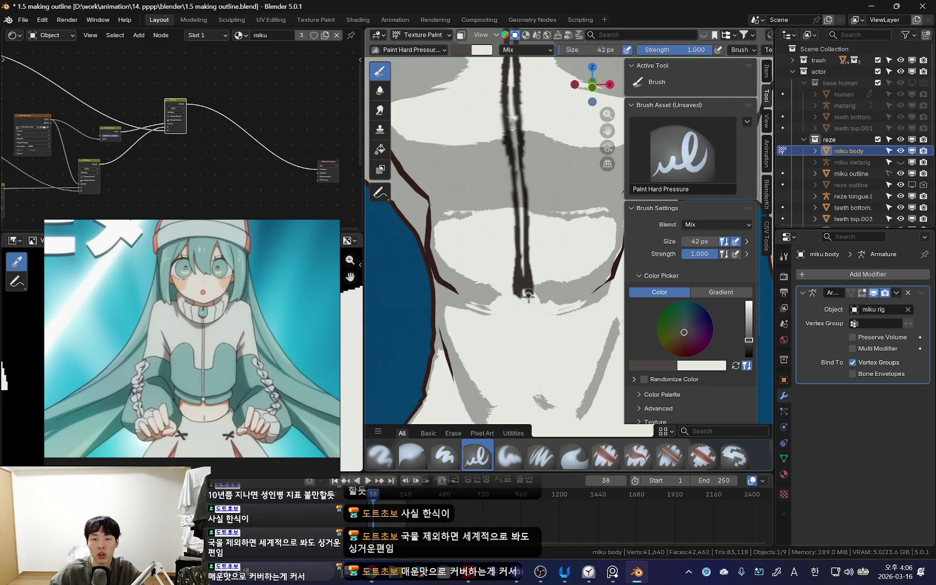
mouse_move(538, 295)
middle_down()
mouse_move(539, 286)
mouse_move(499, 271)
middle_up()
Step: Orbit between side, angled and front views of the torso to inspect the waist
mouse_move(582, 265)
middle_down()
mouse_move(507, 269)
mouse_move(549, 271)
mouse_move(505, 185)
middle_up()
scroll(549, 271, down, 5)
scroll(545, 252, up, 3)
mouse_move(513, 195)
middle_down()
mouse_move(539, 291)
mouse_move(541, 346)
mouse_move(544, 312)
mouse_move(532, 280)
mouse_move(540, 322)
mouse_move(534, 312)
mouse_move(547, 321)
mouse_move(526, 305)
middle_up()
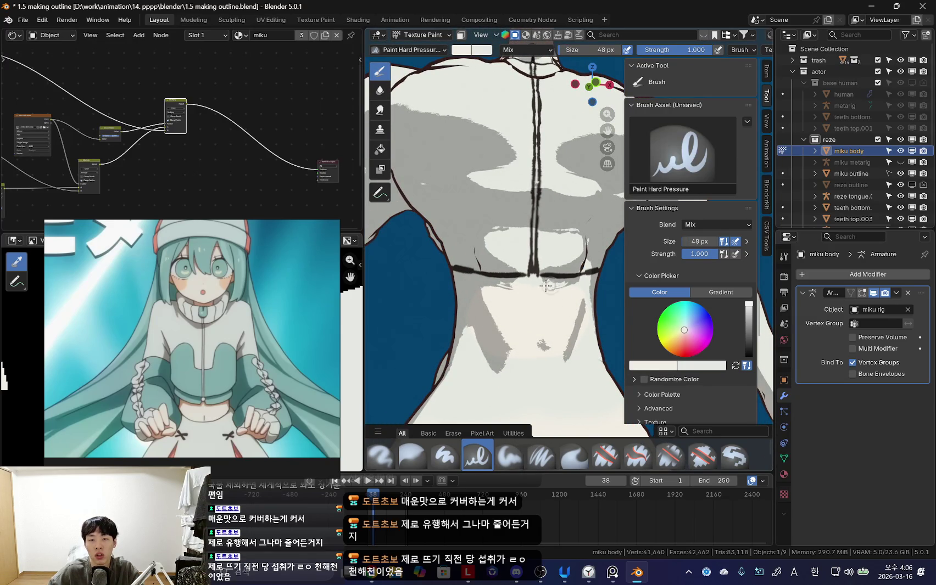
middle_drag(584, 283, 544, 300)
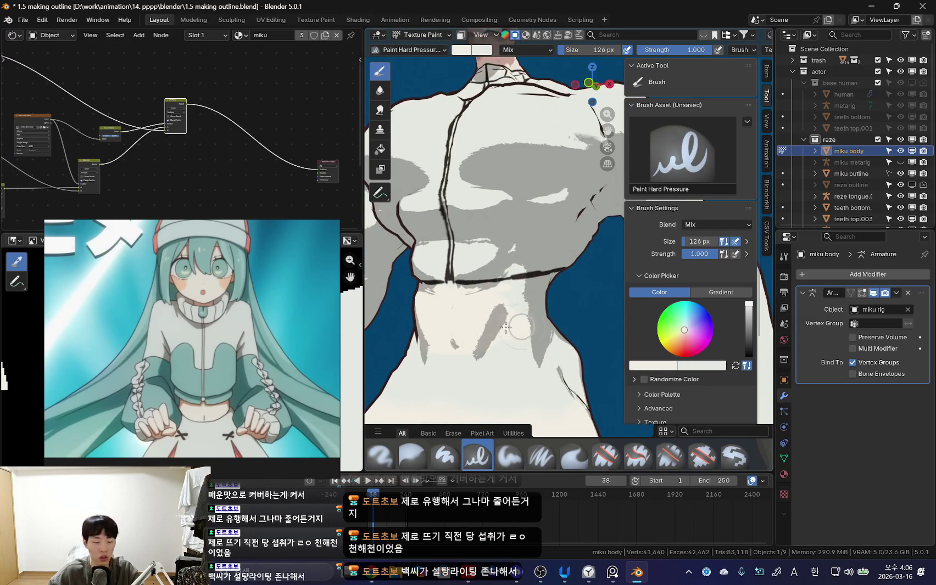
mouse_move(505, 328)
middle_down()
mouse_move(535, 299)
mouse_move(559, 296)
mouse_move(538, 268)
mouse_move(487, 265)
middle_up()
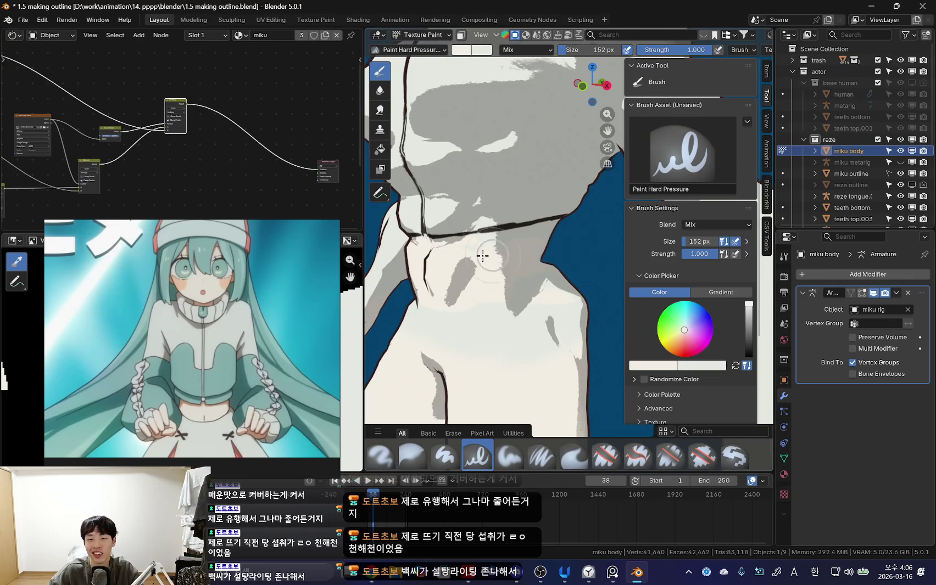
mouse_move(558, 276)
middle_down()
mouse_move(567, 280)
mouse_move(501, 276)
mouse_move(554, 271)
middle_up()
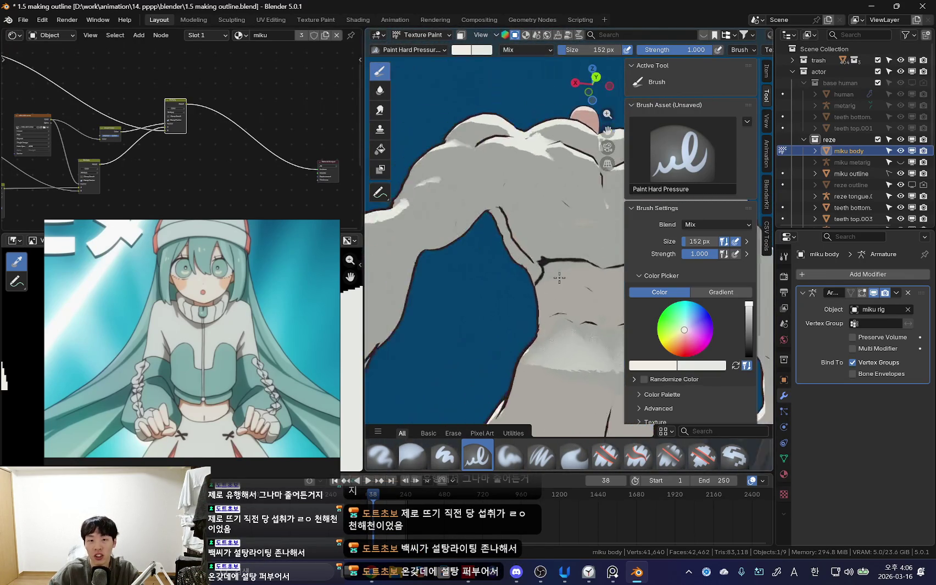
scroll(544, 269, up, 3)
scroll(530, 268, up, 3)
scroll(530, 267, down, 3)
mouse_move(543, 339)
middle_down()
mouse_move(487, 260)
mouse_move(556, 292)
middle_up()
key(n)
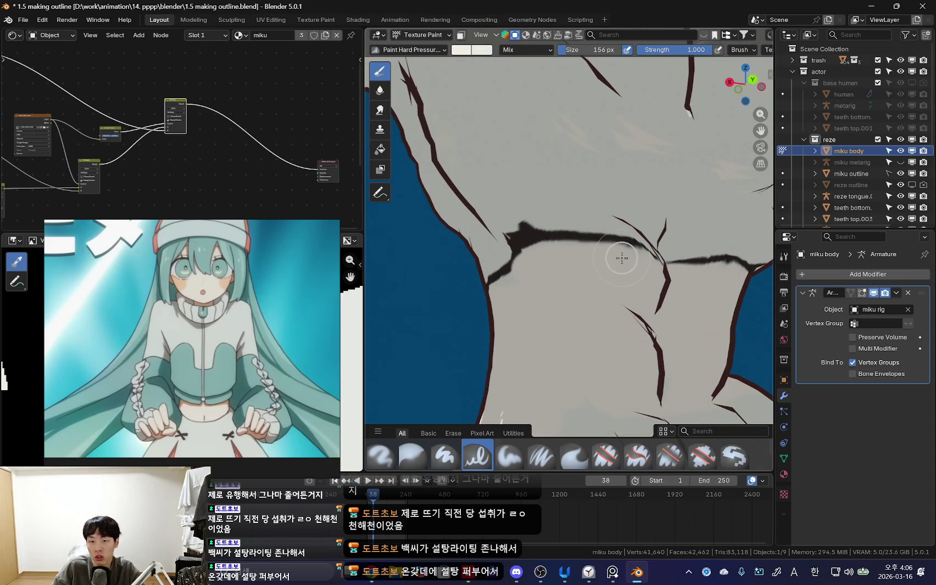
middle_drag(622, 258, 580, 267)
mouse_move(656, 260)
middle_down()
mouse_move(599, 272)
mouse_move(556, 266)
middle_up()
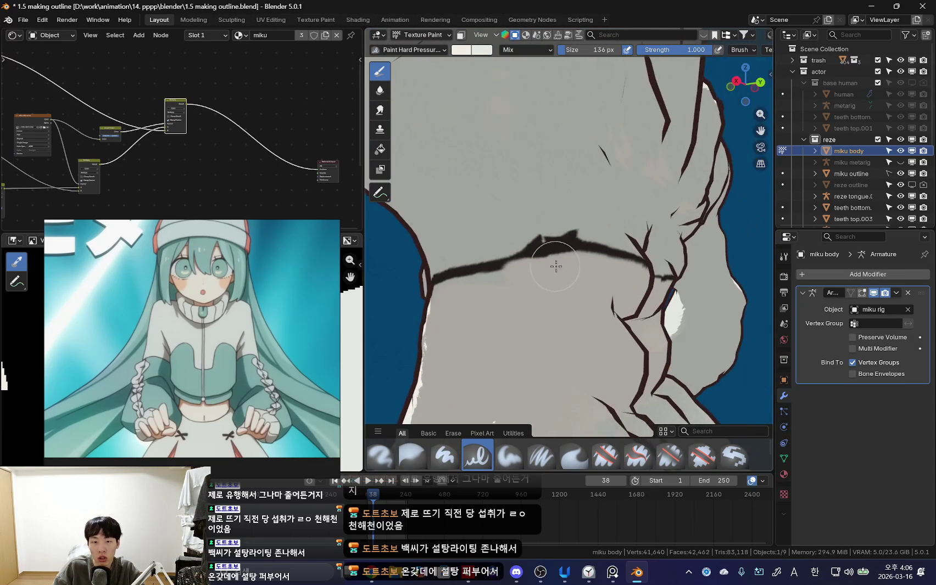
mouse_move(481, 296)
middle_down()
mouse_move(555, 302)
mouse_move(472, 298)
mouse_move(507, 309)
mouse_move(464, 307)
mouse_move(516, 311)
mouse_move(534, 302)
middle_up()
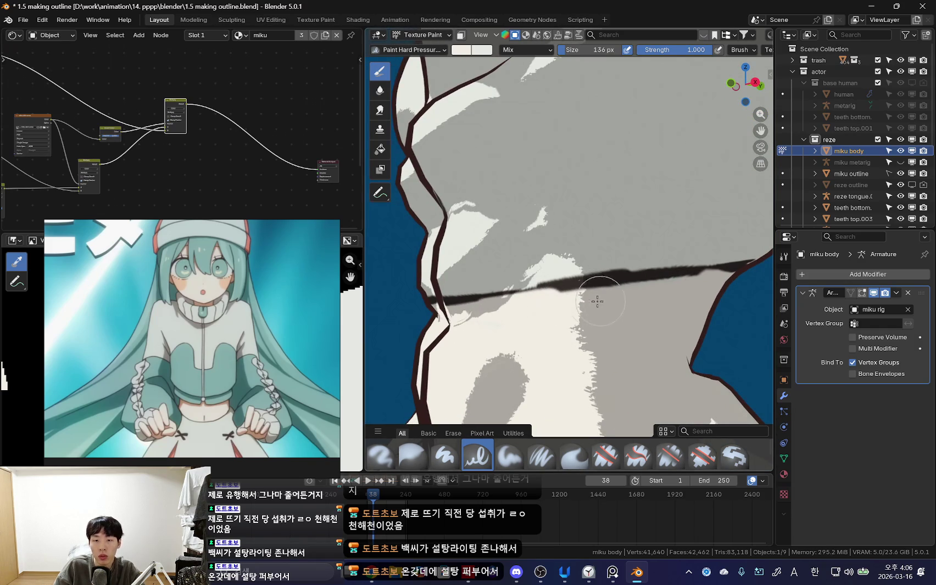
mouse_move(597, 302)
middle_down()
mouse_move(540, 302)
mouse_move(500, 319)
middle_up()
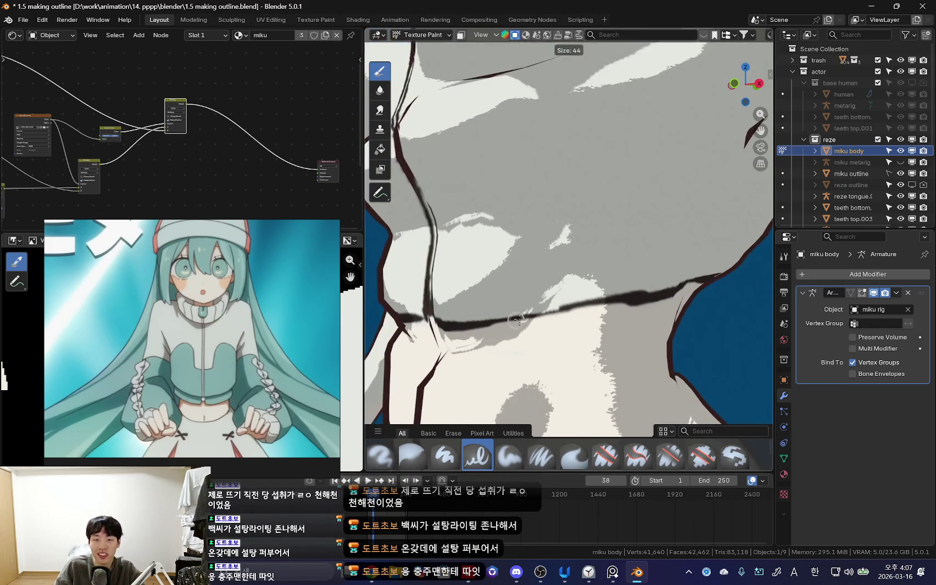
click(373, 572)
Step: Clear the YouTube search box and search for '충주맨' in Korean
key(slash)
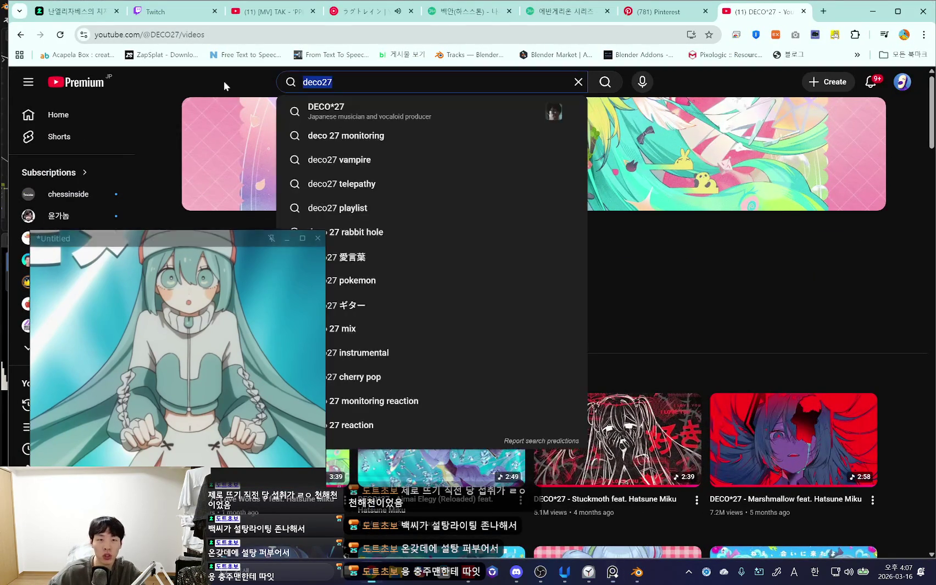
key(BackSpace)
text(cb)
key(BackSpace)
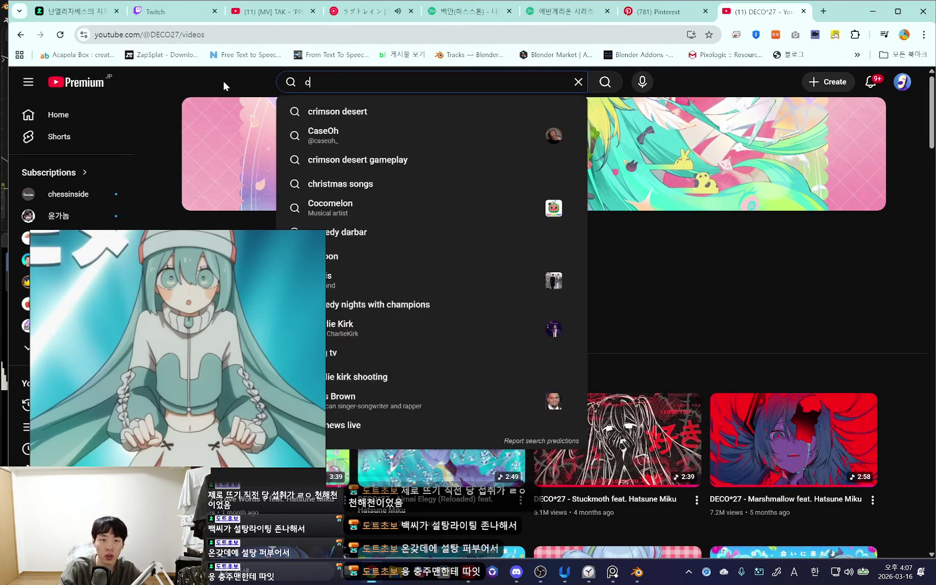
key(BackSpace)
key(Hangul)
text(충주맨)
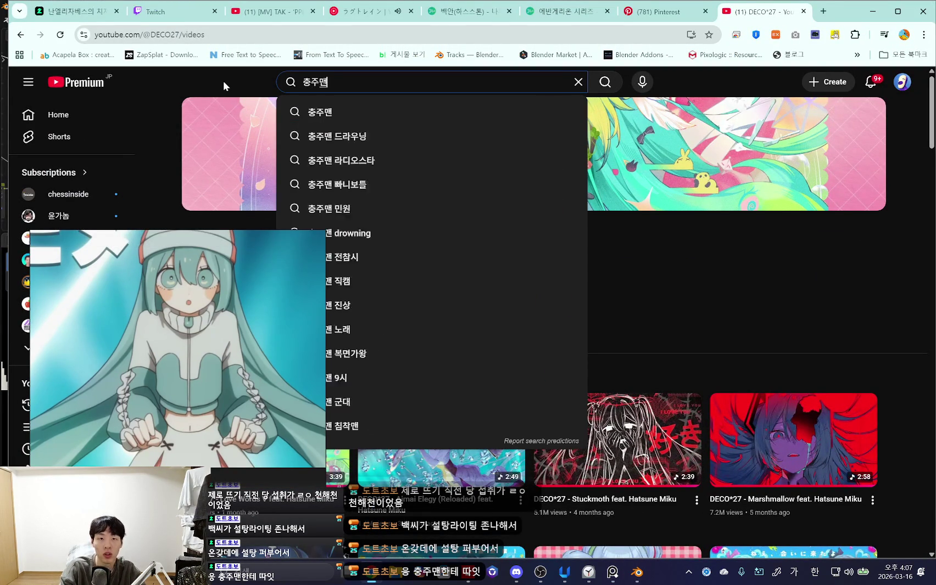
key(Return)
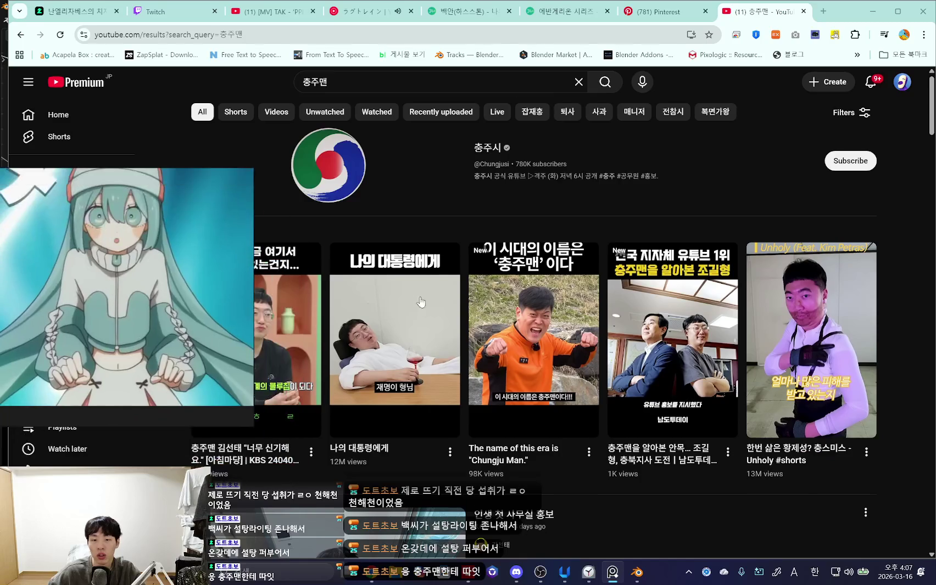
Step: Open a creator's channel from the results, go back, and minimise the browser
scroll(509, 298, down, 5)
click(508, 295)
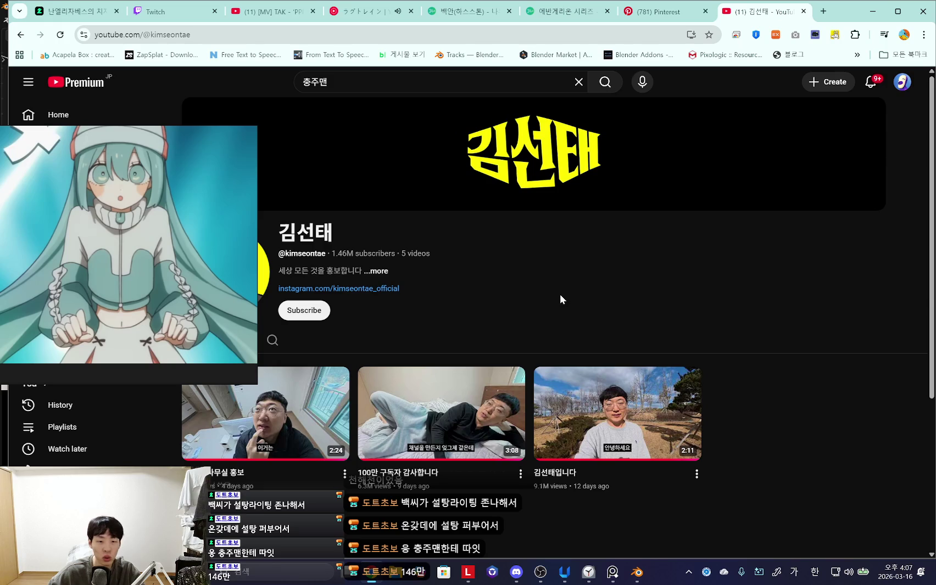
key(alt+Left)
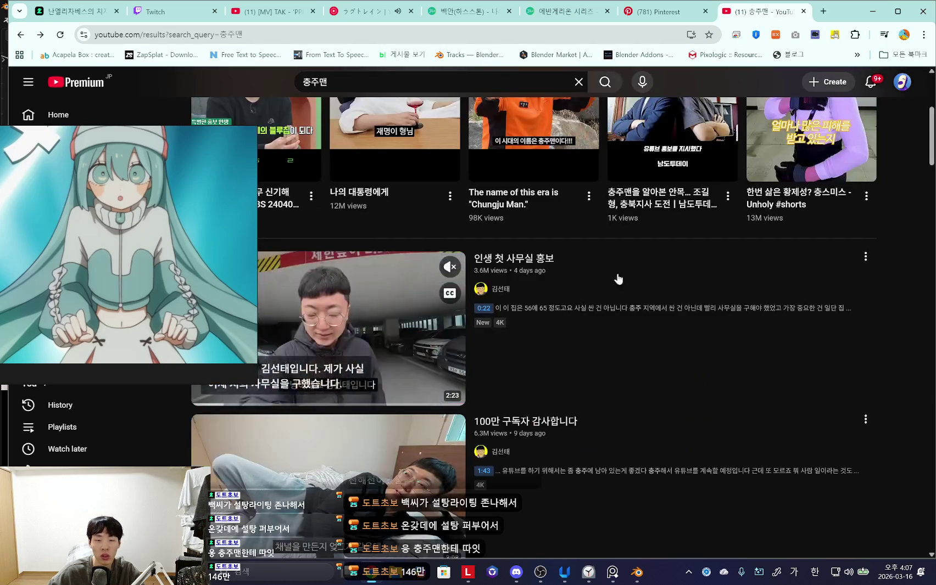
click(874, 15)
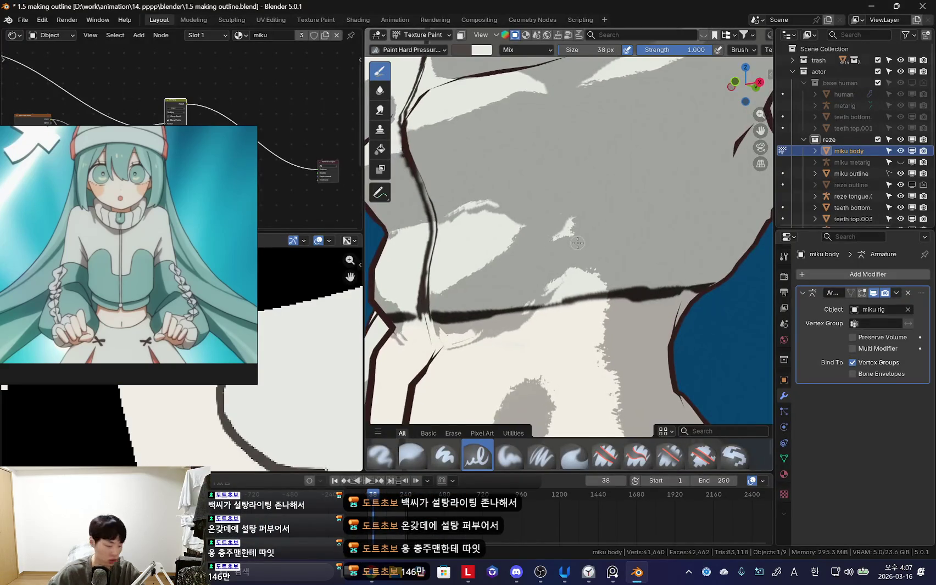
Step: Orbit around the torso's waist outline and sample the body's light grey as paint colour
middle_drag(577, 243, 517, 306)
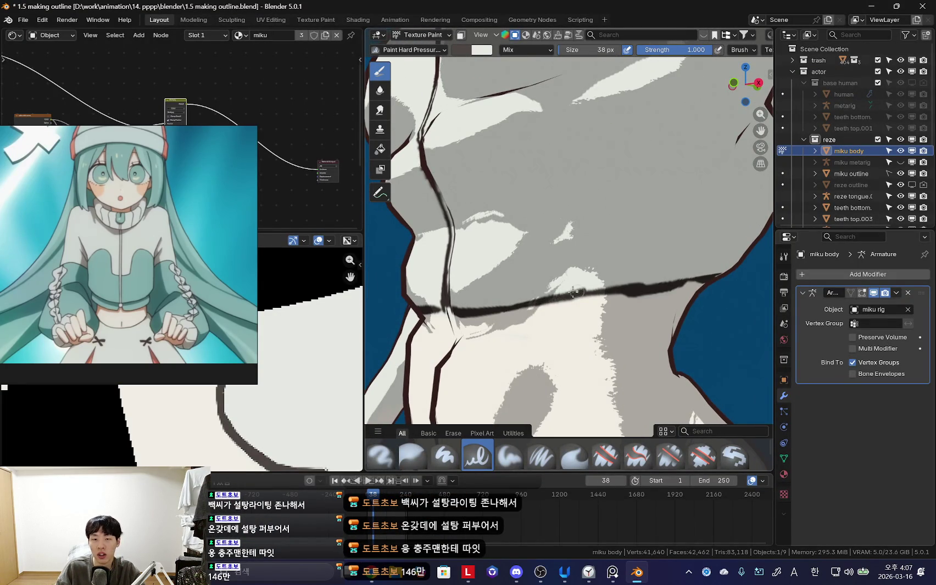
mouse_move(573, 293)
middle_down()
mouse_move(543, 298)
mouse_move(568, 317)
mouse_move(566, 307)
mouse_move(593, 301)
mouse_move(558, 302)
mouse_move(607, 267)
mouse_move(547, 259)
mouse_move(568, 282)
middle_up()
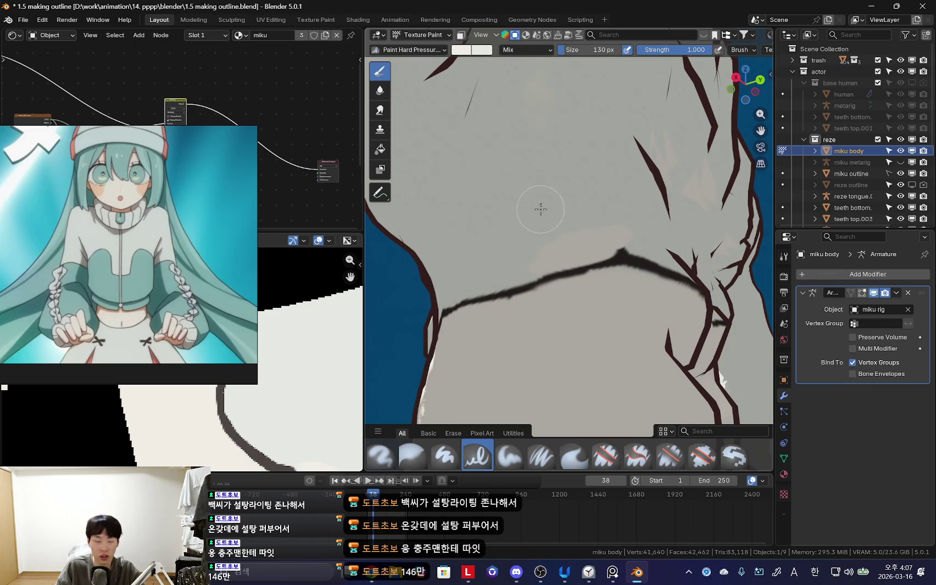
middle_drag(540, 209, 543, 261)
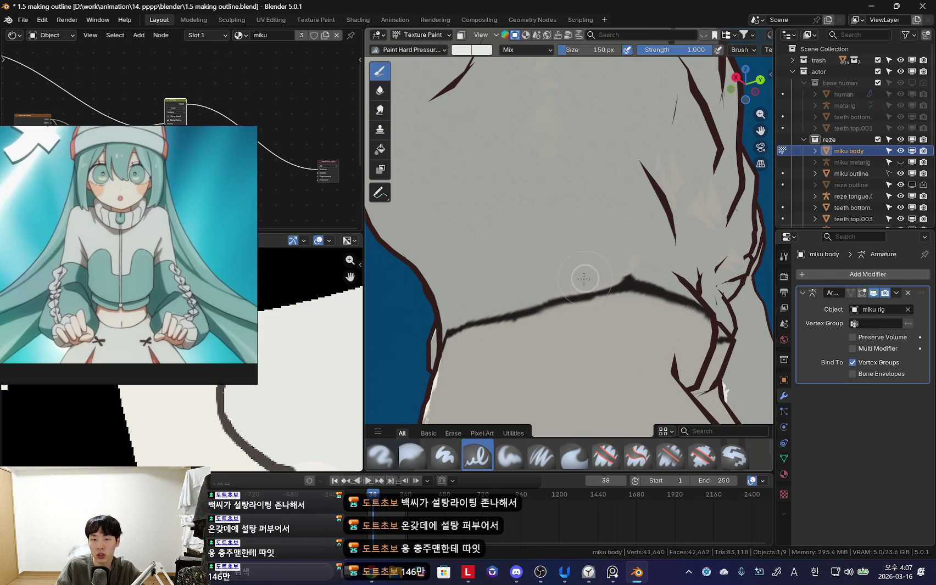
mouse_move(575, 275)
middle_down()
mouse_move(564, 294)
mouse_move(576, 313)
mouse_move(468, 328)
mouse_move(600, 326)
mouse_move(572, 307)
mouse_move(550, 332)
mouse_move(514, 319)
middle_up()
middle_drag(609, 327, 525, 330)
key(s)
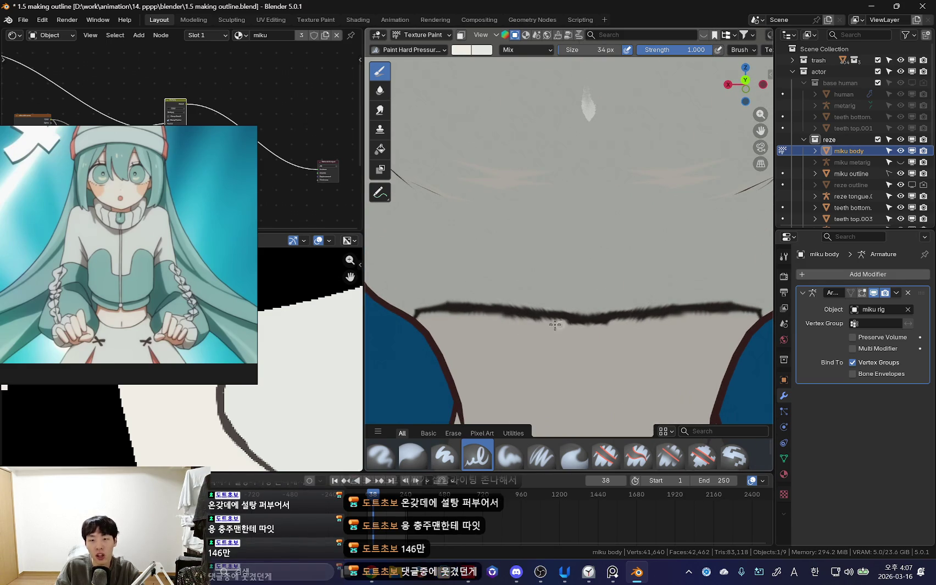
mouse_move(516, 328)
middle_down()
mouse_move(541, 344)
mouse_move(605, 275)
mouse_move(587, 282)
middle_up()
scroll(623, 350, down, 6)
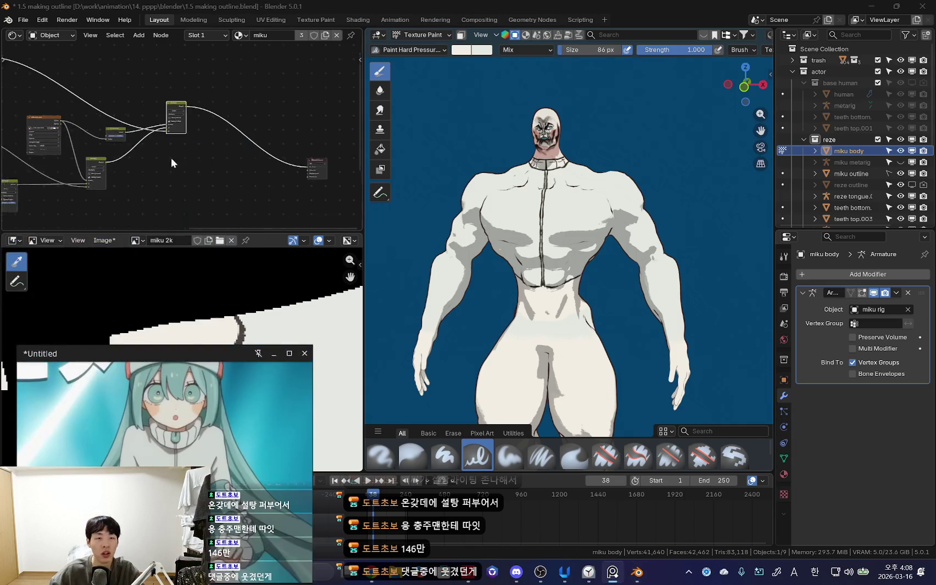
Step: Save a copy of the painted texture from the image menu
scroll(173, 157, up, 3)
scroll(187, 152, up, 2)
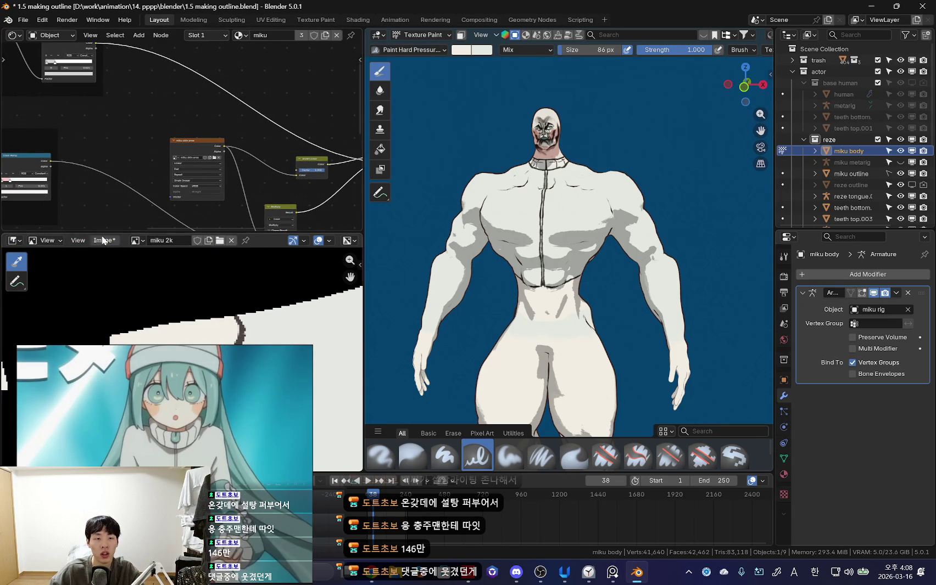
click(78, 240)
mouse_move(104, 240)
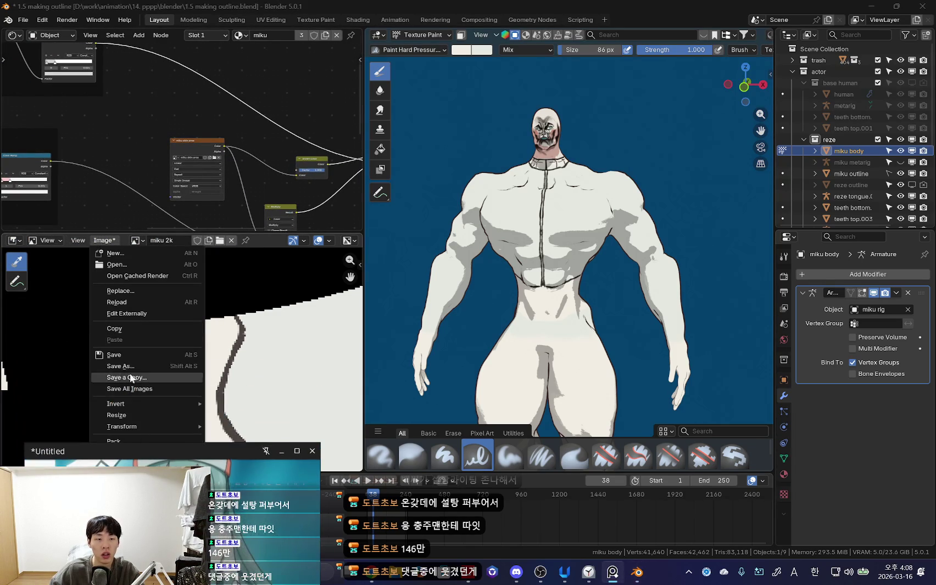
click(147, 356)
Step: Make the skin-area mask the paint target and connect the Multiply node to the material output
click(186, 139)
scroll(186, 140, up, 1)
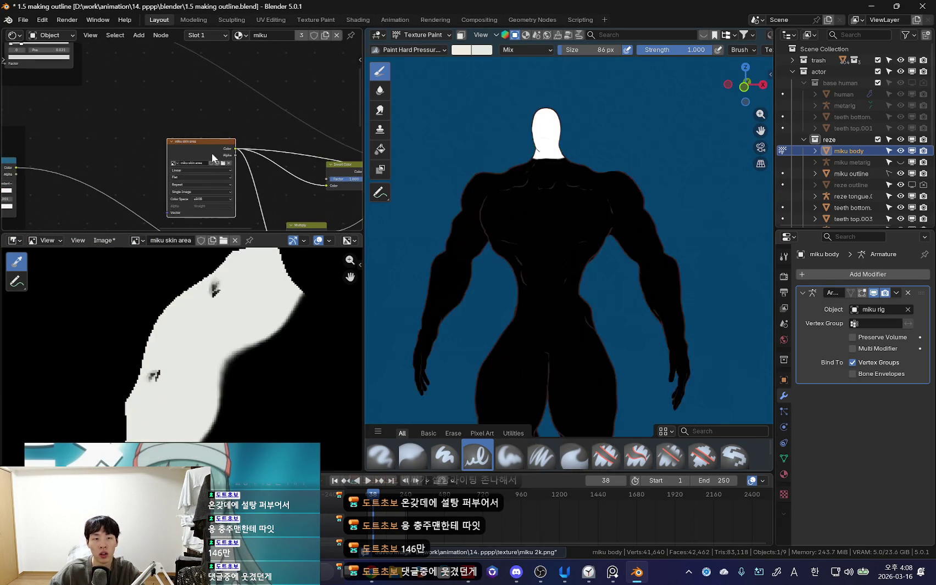
middle_drag(311, 226, 97, 86)
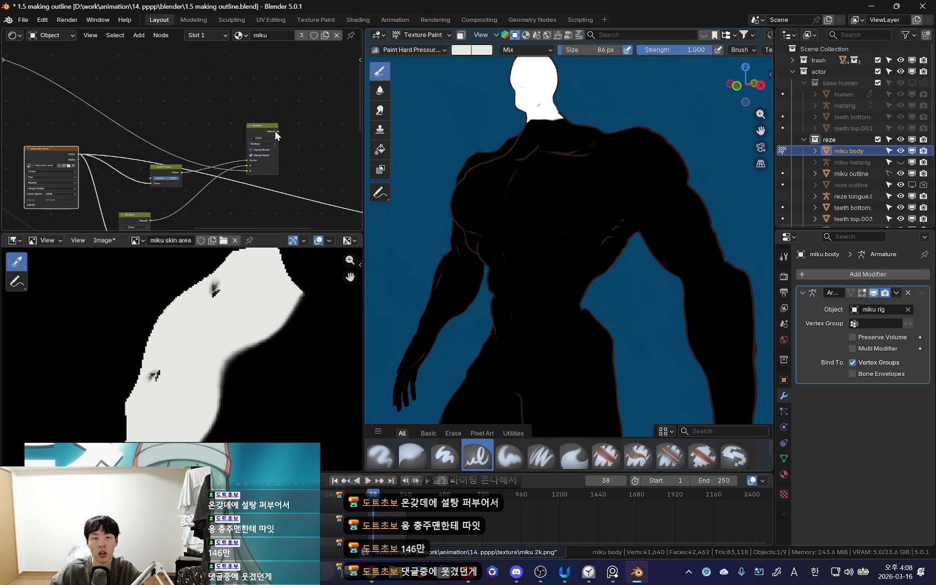
ctrl+shift+click(98, 87)
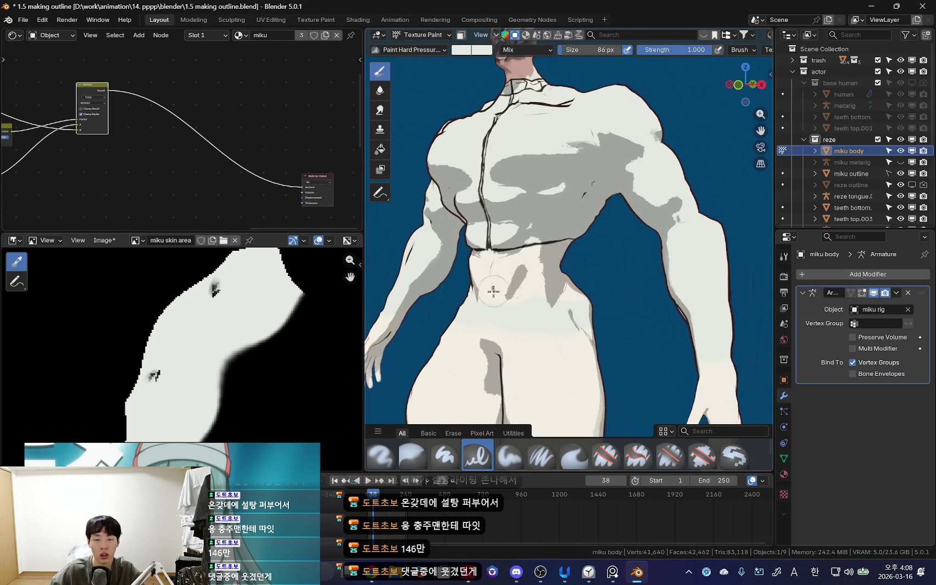
Step: Zoom in on the midriff and extend pink paint over the grey area below the hem
scroll(541, 267, up, 1)
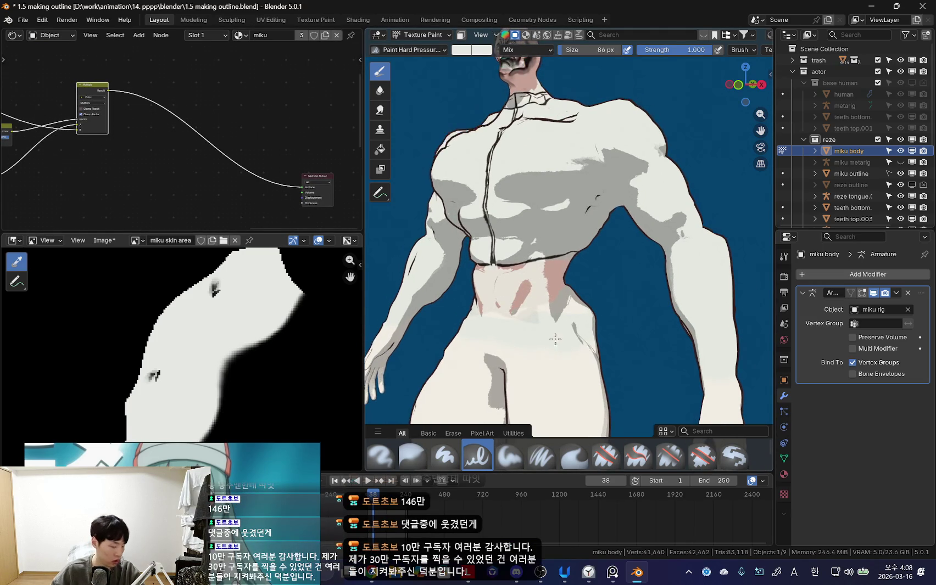
scroll(549, 298, up, 1)
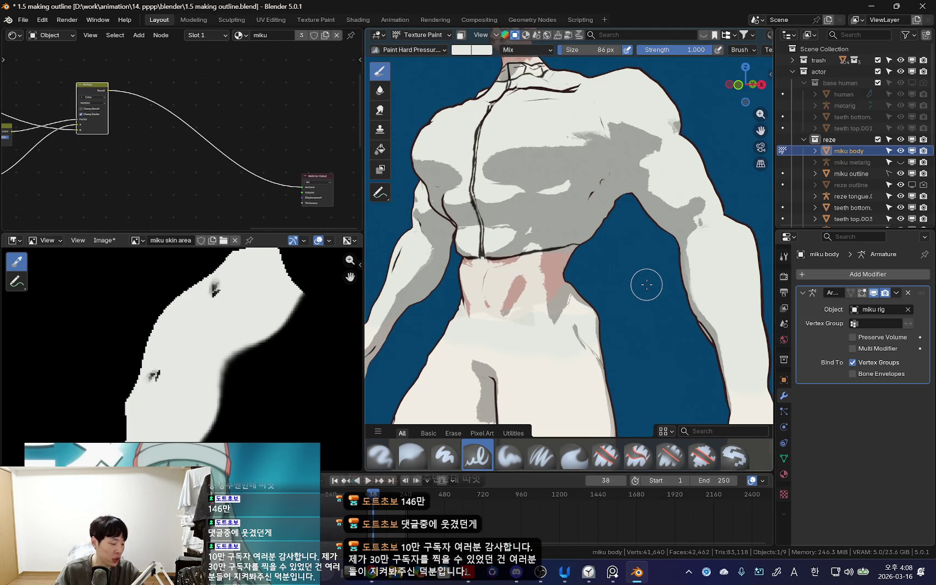
scroll(568, 333, up, 1)
scroll(549, 324, up, 1)
scroll(534, 317, up, 1)
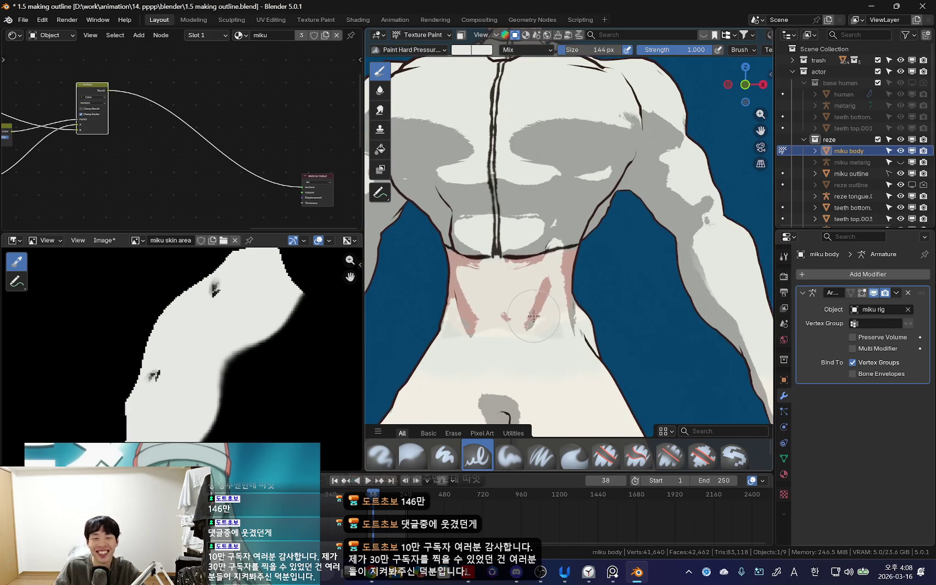
mouse_move(528, 289)
middle_down()
mouse_move(587, 284)
mouse_move(573, 303)
middle_up()
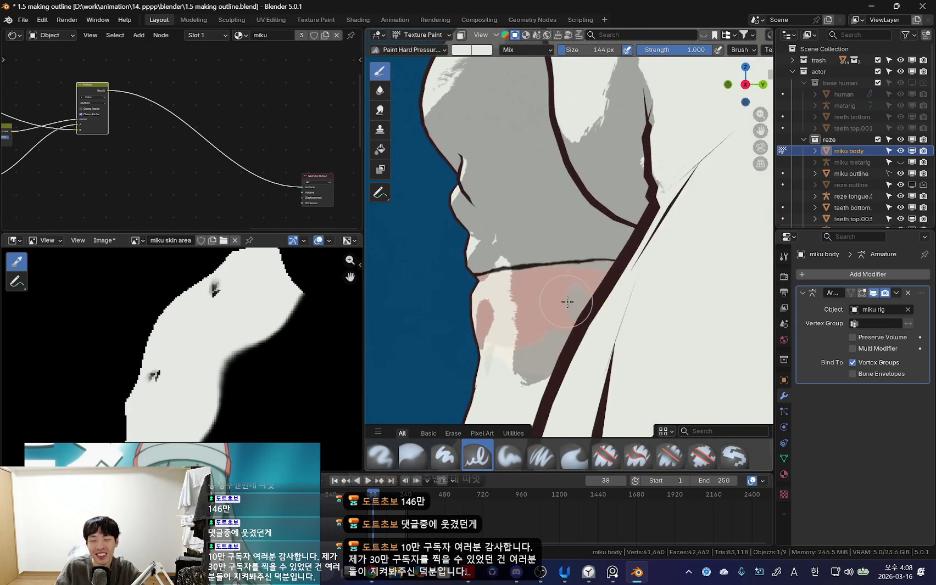
scroll(573, 304, up, 3)
scroll(573, 303, down, 3)
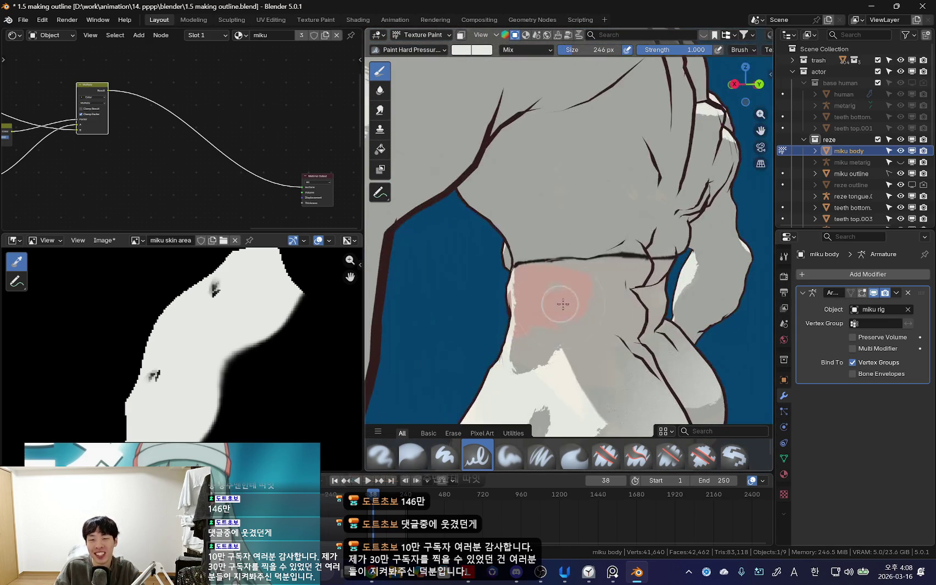
scroll(573, 303, up, 3)
mouse_move(572, 303)
middle_down()
mouse_move(585, 287)
mouse_move(553, 300)
middle_up()
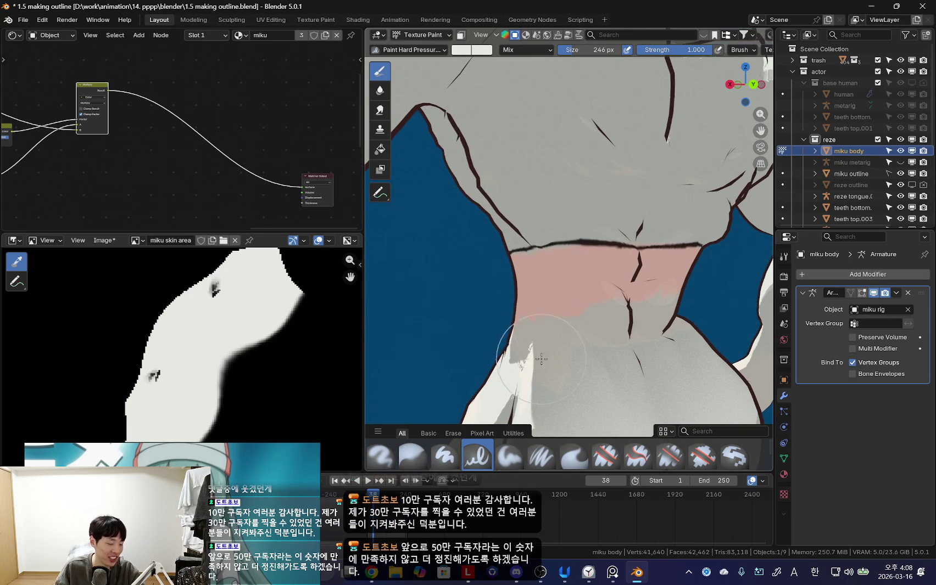
scroll(541, 359, up, 2)
drag(538, 299, 592, 323)
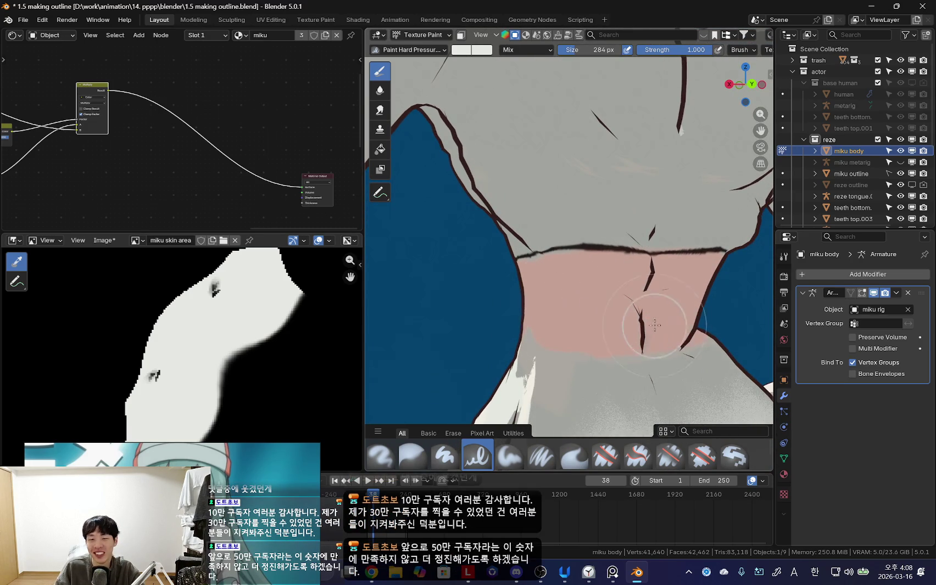
Step: Add another pink stroke on the midriff from a front view of the torso
middle_drag(655, 326, 564, 376)
scroll(564, 357, down, 2)
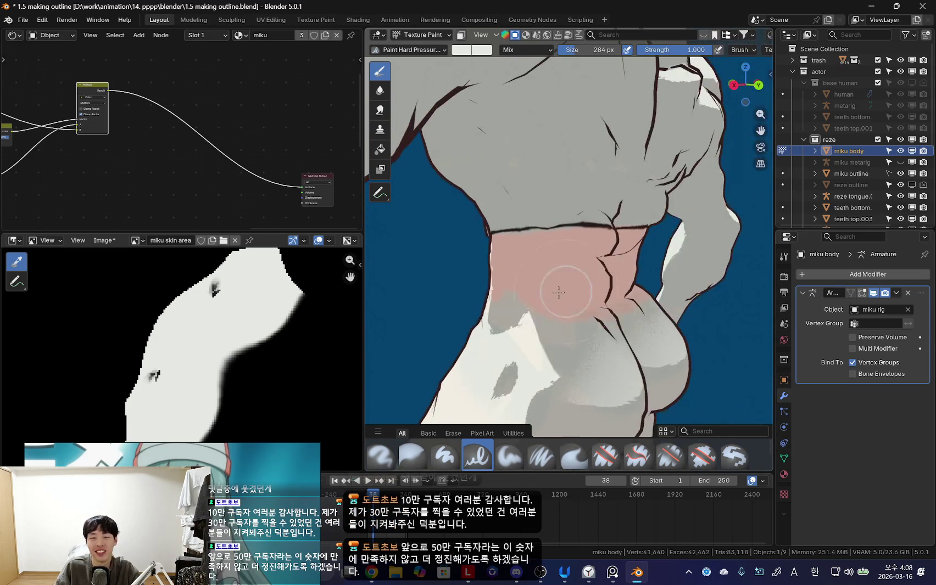
mouse_move(558, 293)
middle_down()
mouse_move(589, 315)
mouse_move(554, 315)
middle_up()
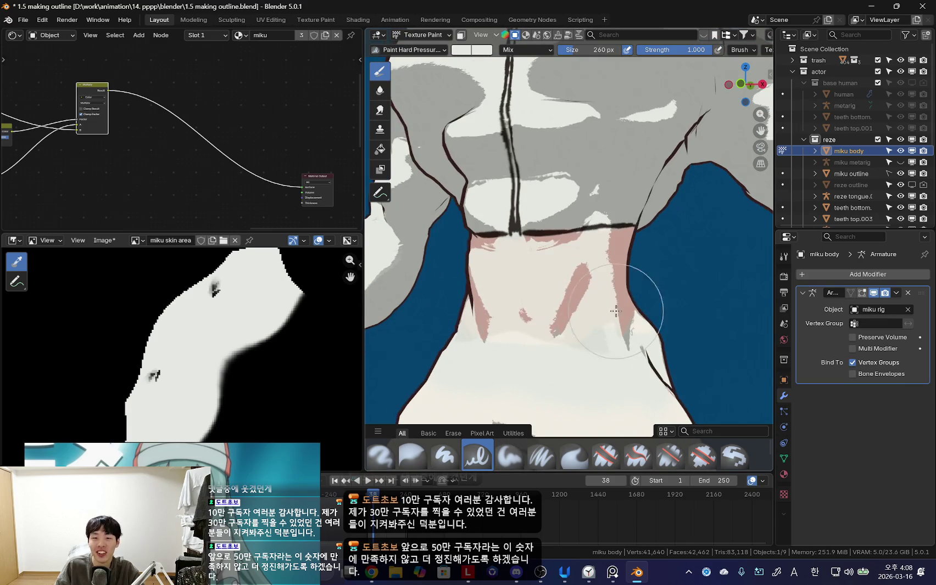
drag(555, 341, 541, 321)
mouse_move(549, 319)
middle_down()
mouse_move(571, 317)
mouse_move(528, 283)
mouse_move(573, 326)
middle_up()
Step: Check the abdomen from the side and front, then pull back to the full body
scroll(543, 324, down, 2)
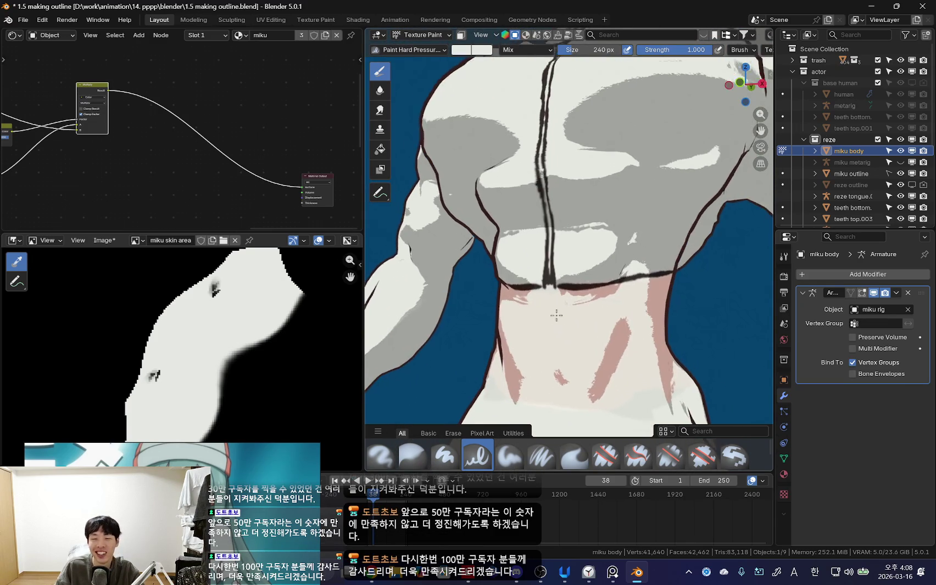
scroll(552, 310, up, 3)
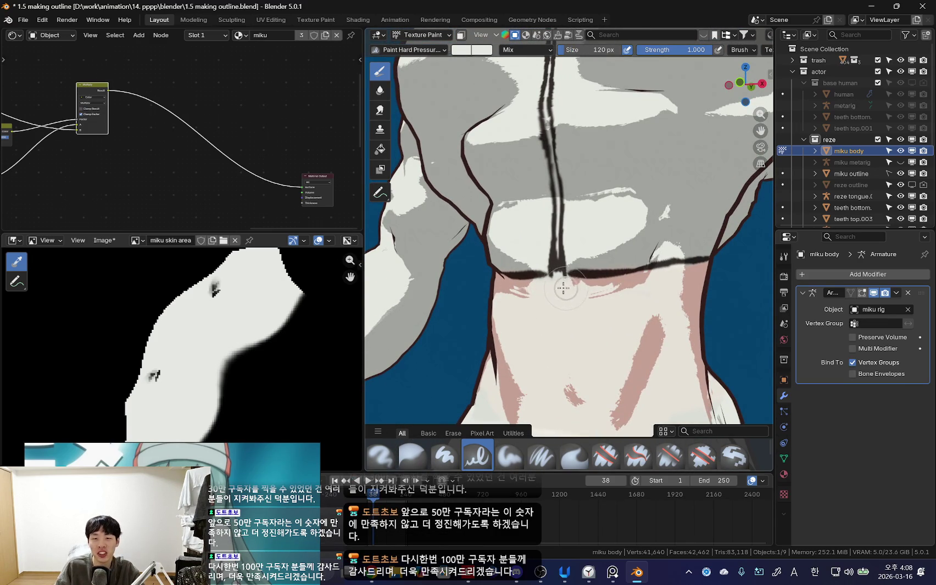
middle_drag(568, 286, 573, 300)
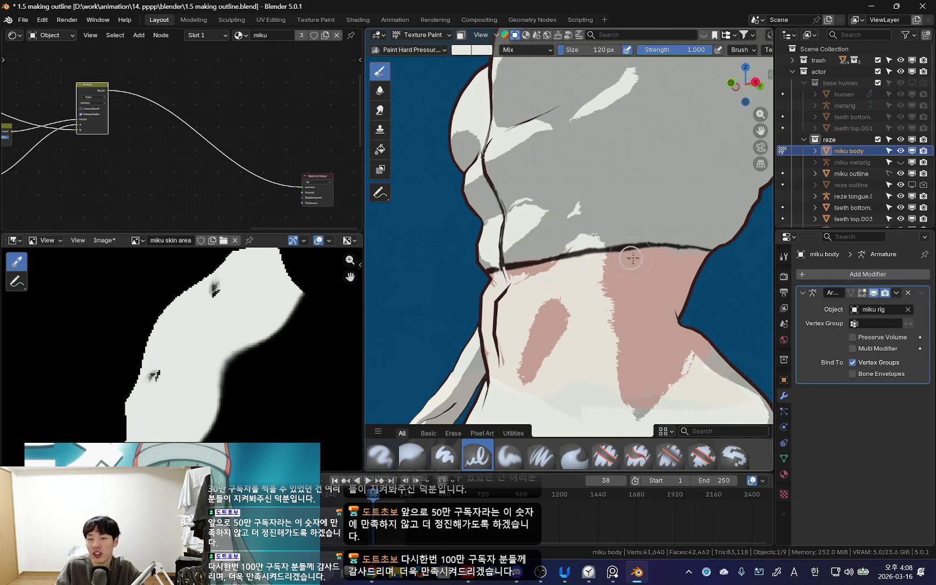
middle_drag(686, 257, 526, 279)
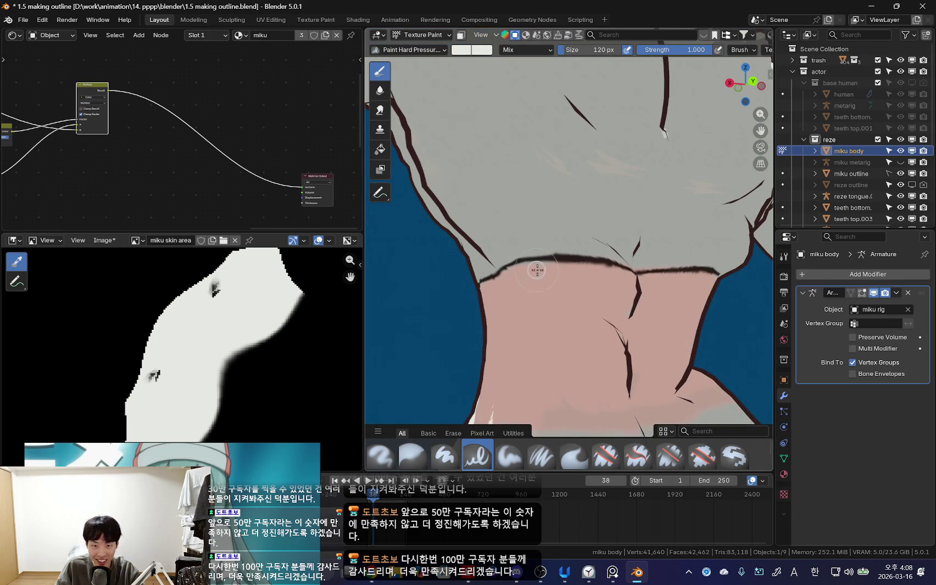
middle_drag(583, 273, 556, 287)
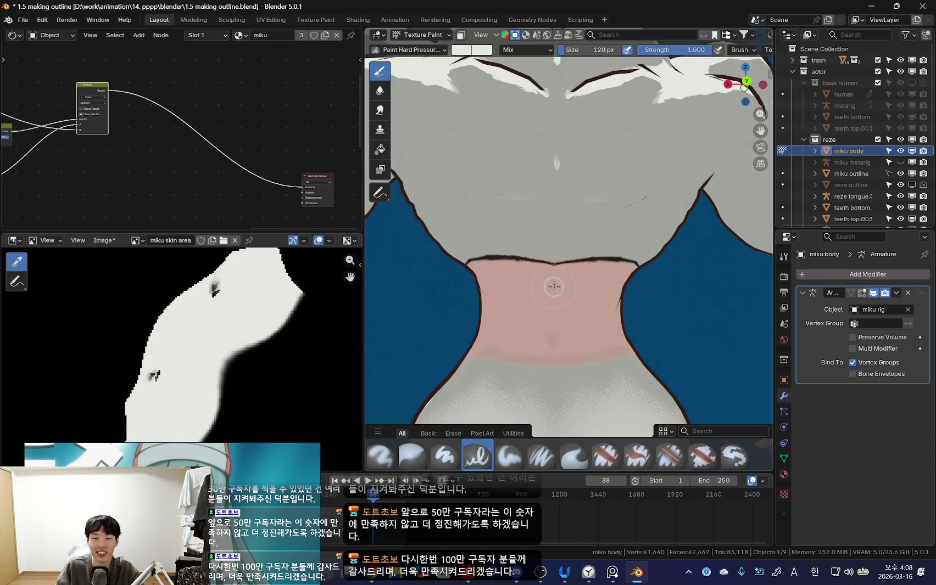
scroll(551, 328, down, 5)
middle_drag(552, 328, 596, 280)
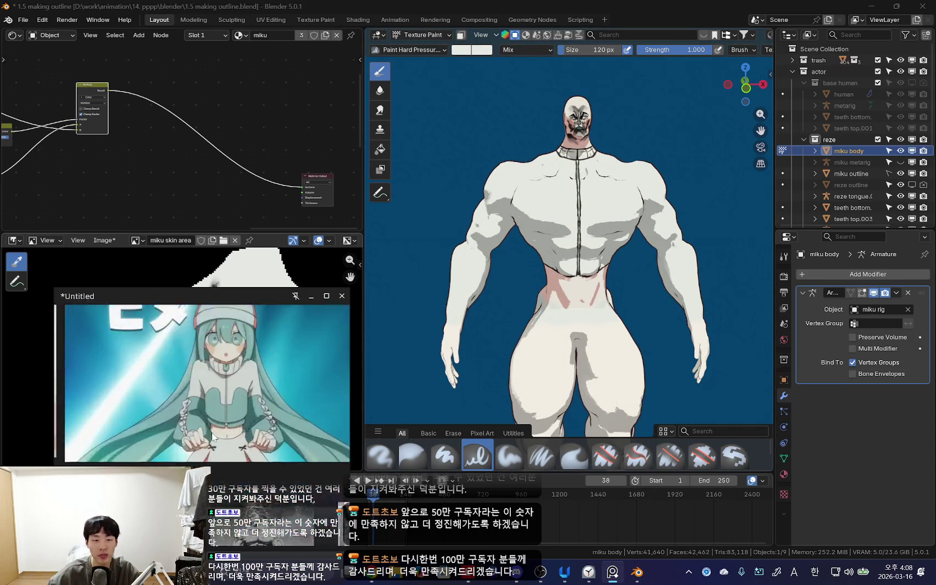
Step: Move in close on the arm and hand and enlarge the brush
mouse_move(543, 345)
middle_down()
mouse_move(613, 347)
mouse_move(705, 309)
mouse_move(520, 225)
middle_up()
scroll(680, 321, up, 3)
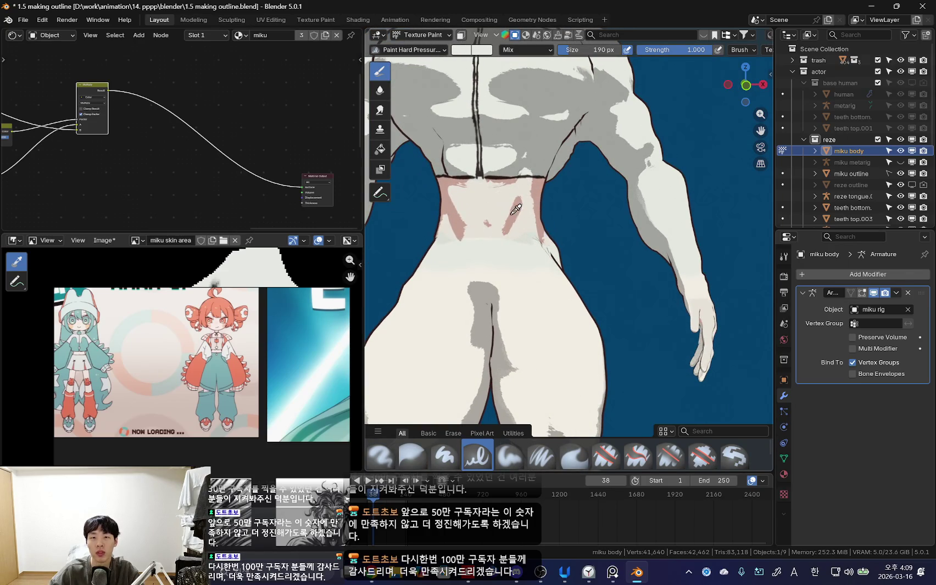
key(n)
scroll(471, 217, up, 3)
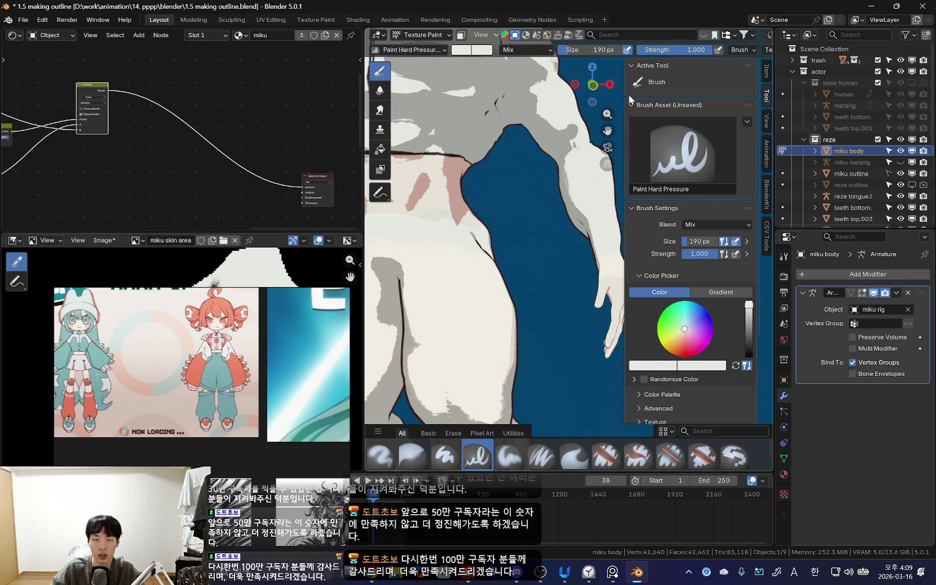
shift+middle_drag(553, 292, 559, 261)
key(n)
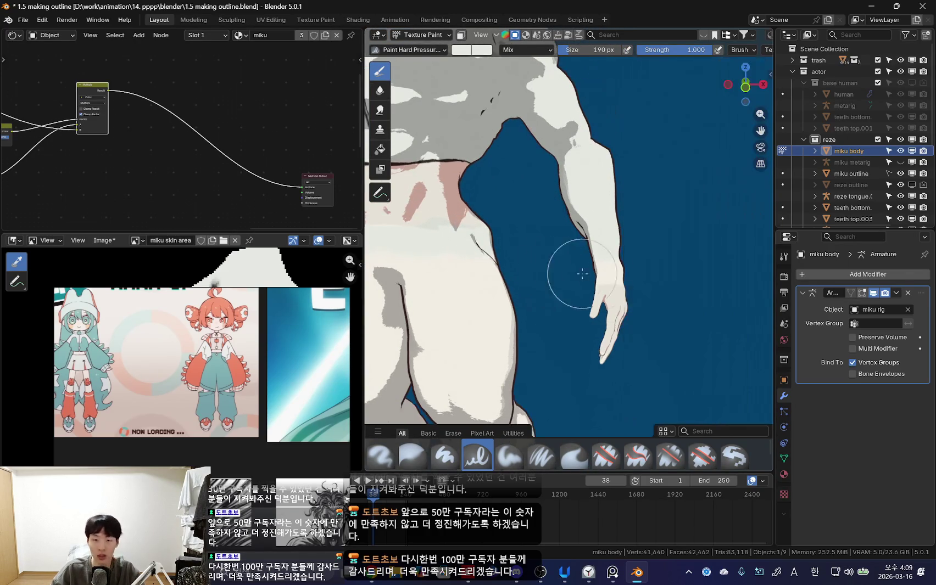
middle_drag(634, 303, 647, 308)
key(f)
click(647, 308)
scroll(650, 305, up, 2)
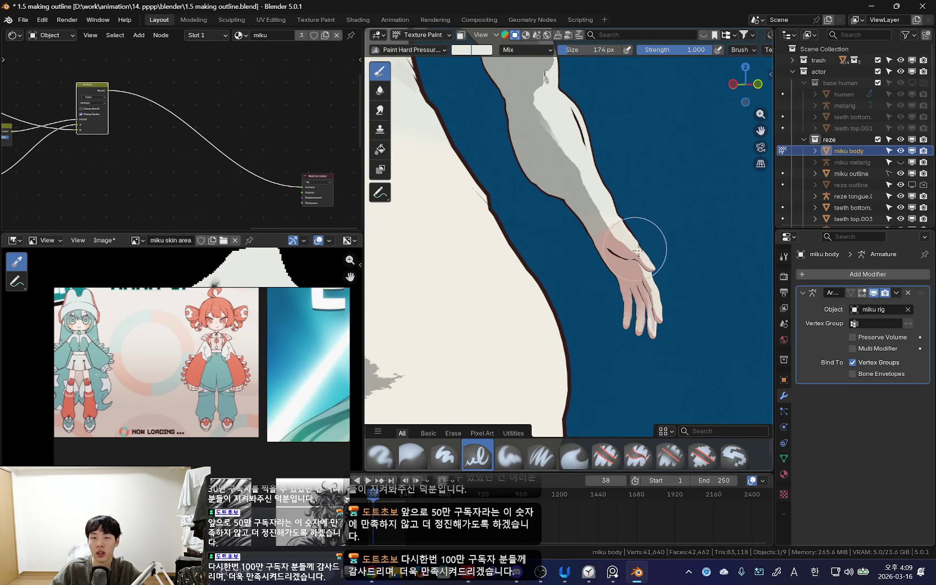
scroll(637, 252, down, 2)
Step: Set the brush to 242 px and paint pink over the wrists and hands of both arms
mouse_move(554, 261)
middle_down()
mouse_move(576, 286)
mouse_move(659, 261)
mouse_move(669, 323)
mouse_move(653, 318)
mouse_move(685, 335)
mouse_move(656, 366)
mouse_move(631, 340)
mouse_move(526, 355)
middle_up()
key(f)
click(670, 323)
key(bracketleft)
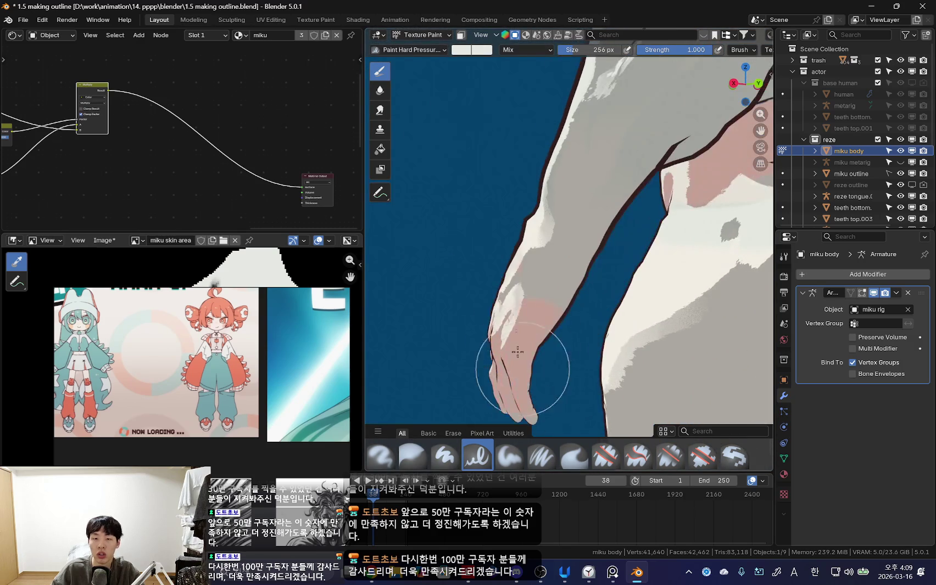
middle_drag(520, 399, 524, 388)
key(bracketleft)
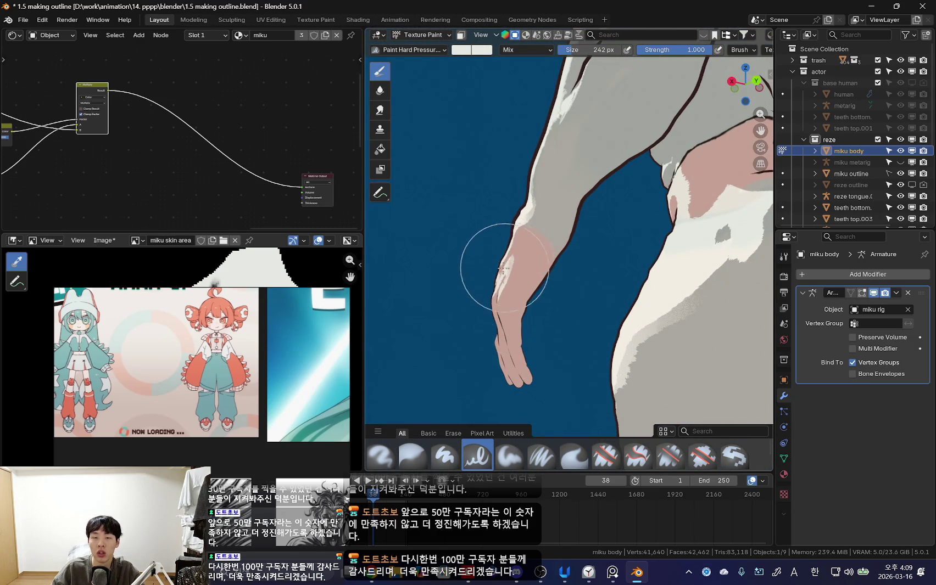
mouse_move(503, 268)
middle_down()
mouse_move(640, 308)
mouse_move(615, 288)
mouse_move(626, 324)
mouse_move(672, 328)
mouse_move(661, 304)
mouse_move(685, 302)
mouse_move(417, 278)
mouse_move(485, 317)
mouse_move(468, 297)
middle_up()
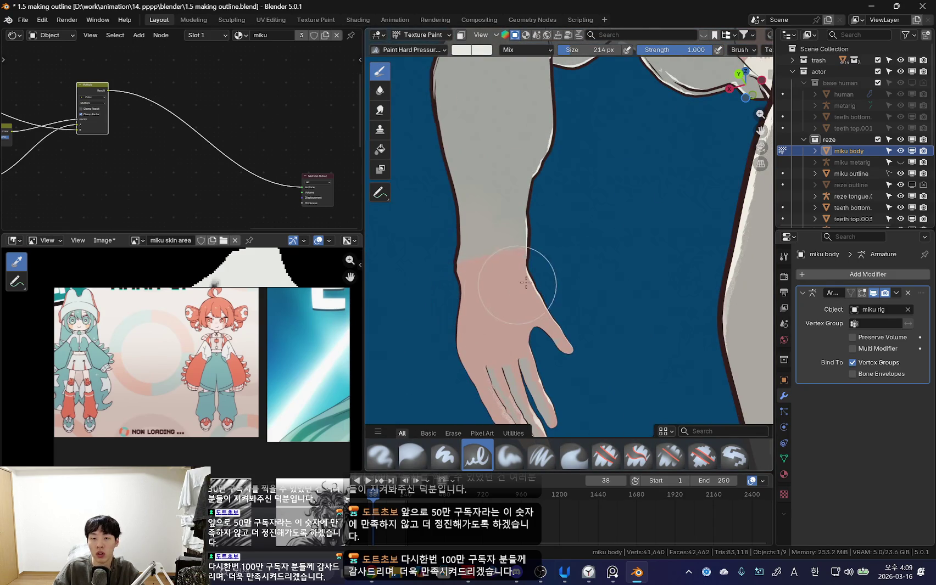
mouse_move(526, 282)
middle_down()
mouse_move(396, 313)
mouse_move(508, 251)
mouse_move(586, 284)
mouse_move(533, 271)
mouse_move(711, 314)
middle_up()
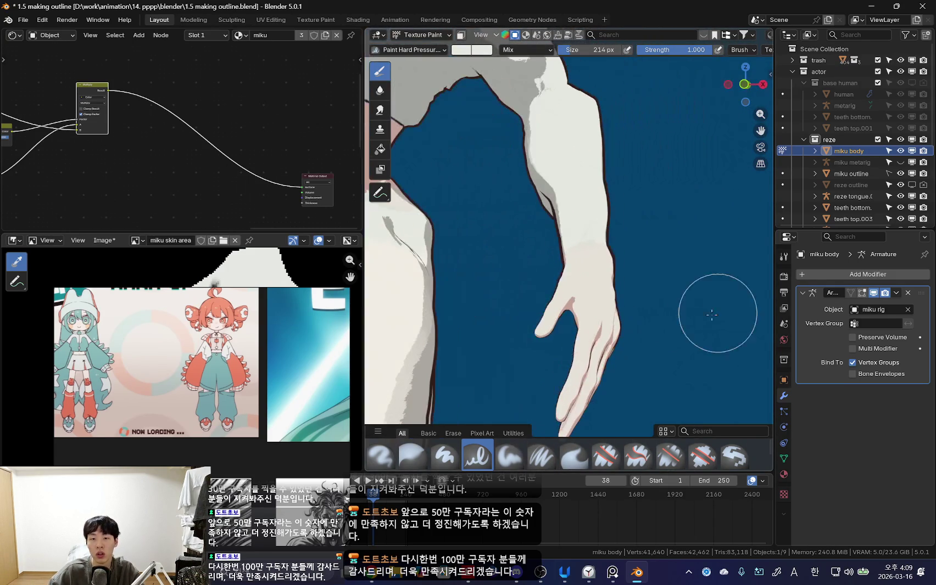
scroll(125, 169, down, 3)
Step: Save the painted skin-area image
scroll(154, 187, up, 2)
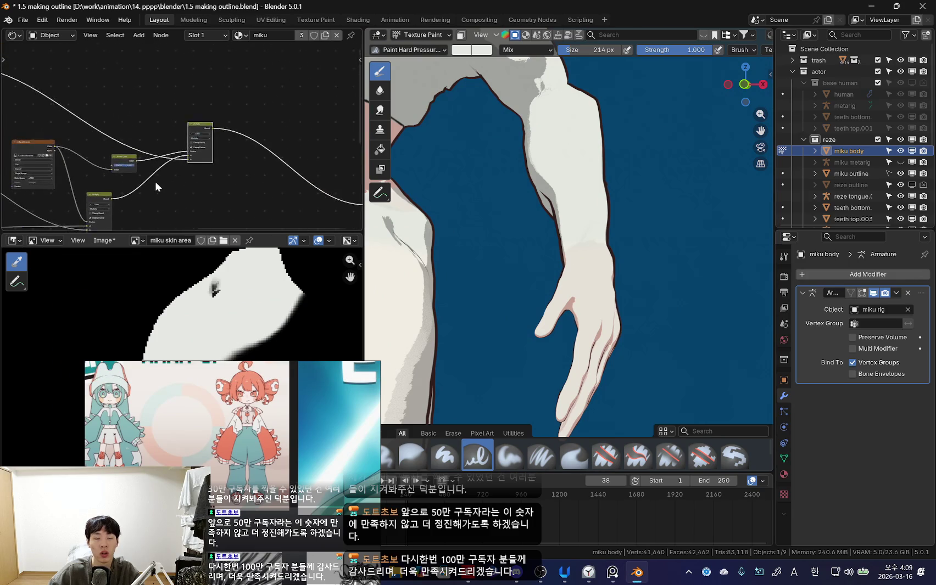
scroll(155, 187, up, 1)
click(105, 241)
click(123, 355)
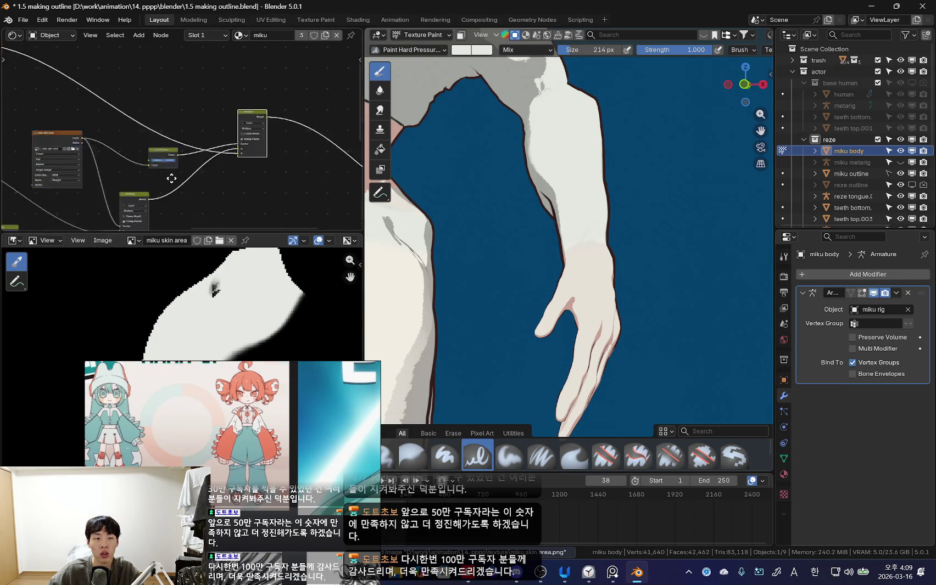
Step: Make the miku 2k image texture node the active paint target
scroll(93, 149, down, 1)
middle_drag(93, 149, 210, 159)
middle_drag(98, 128, 75, 164)
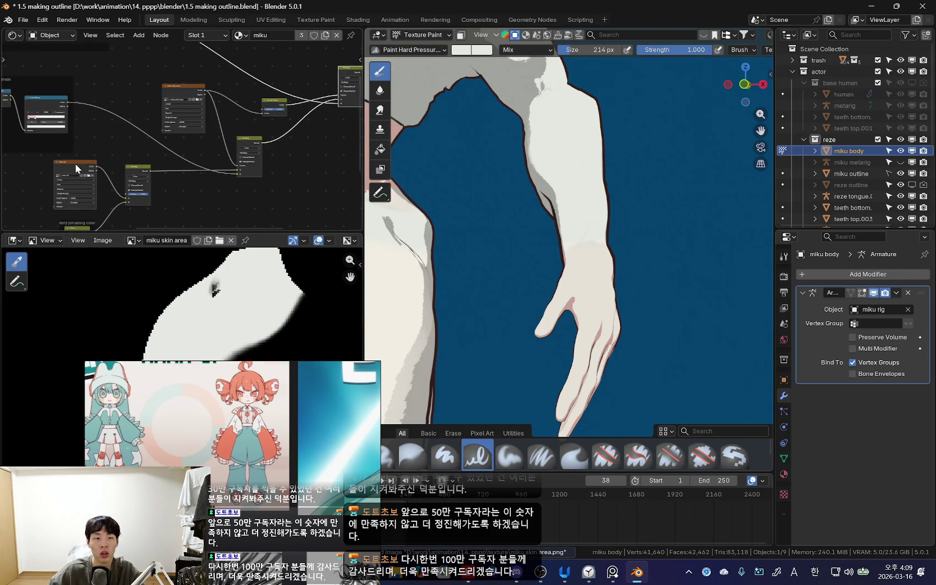
click(75, 163)
Step: Reconnect the Mix node output to the material and view the whole figure
scroll(524, 222, down, 5)
scroll(524, 221, up, 2)
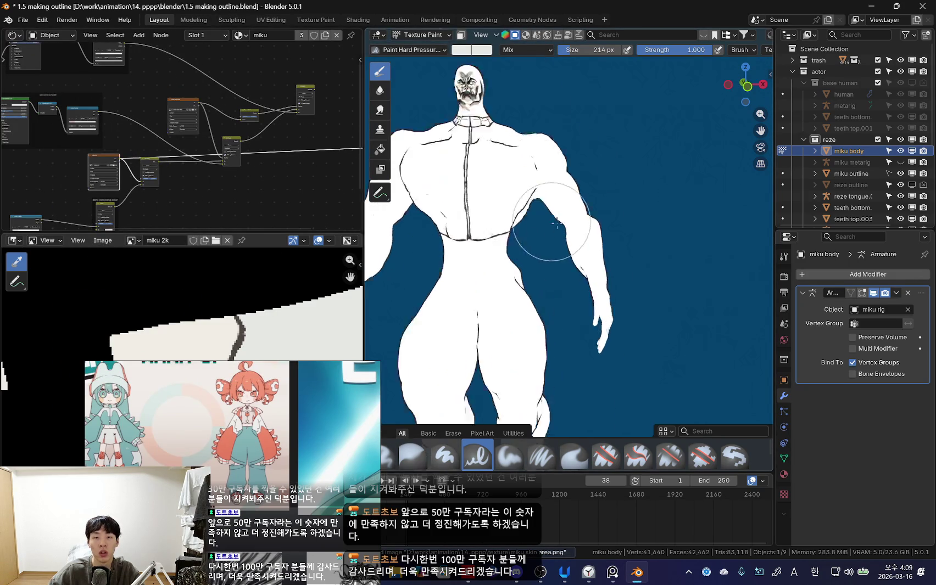
scroll(553, 272, up, 3)
scroll(252, 167, up, 2)
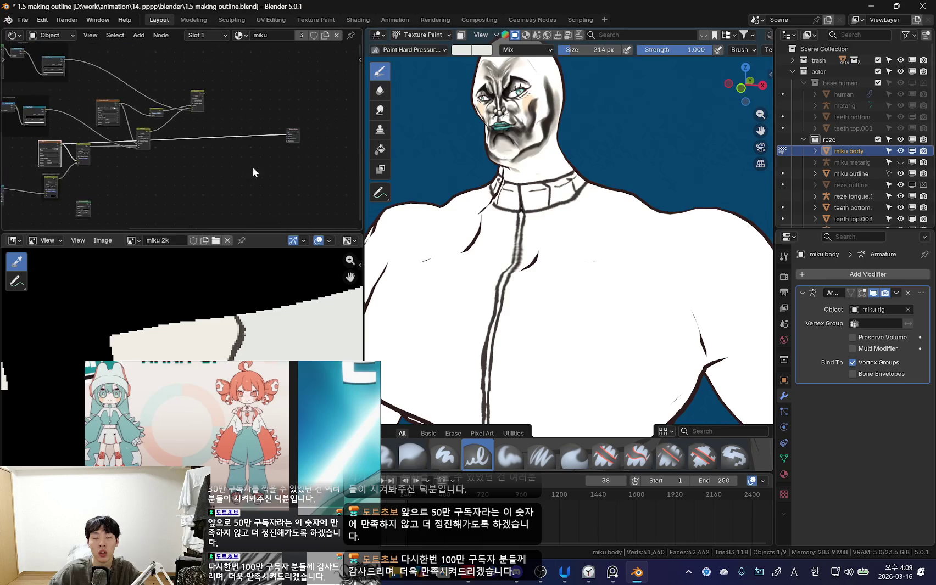
middle_drag(252, 167, 134, 167)
ctrl+shift+click(216, 101)
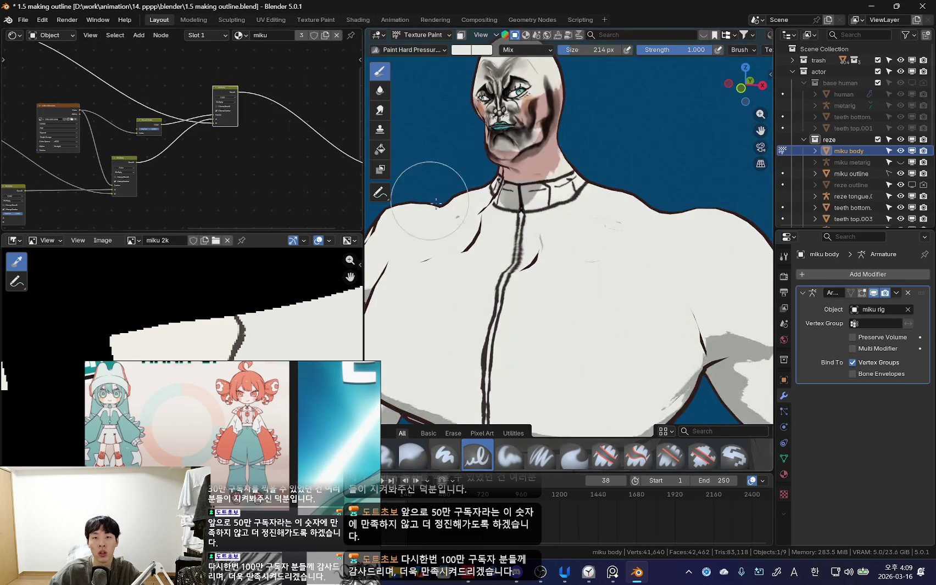
scroll(604, 247, down, 5)
mouse_move(604, 247)
middle_down()
mouse_move(648, 271)
mouse_move(613, 259)
middle_up()
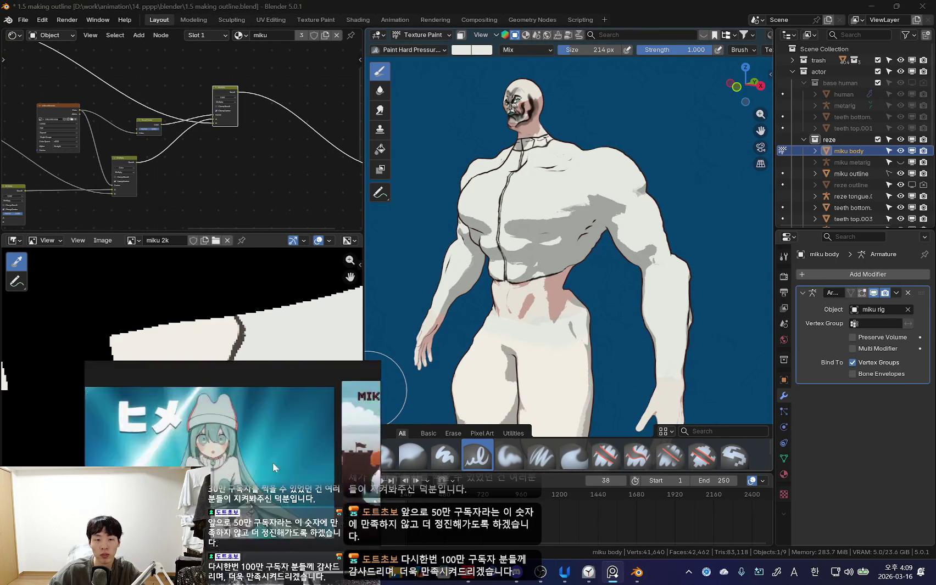
Step: Move in on the figure's hip and hanging hand from a low three-quarter view
middle_drag(450, 355, 549, 357)
scroll(549, 356, up, 3)
scroll(568, 355, up, 2)
scroll(568, 367, up, 2)
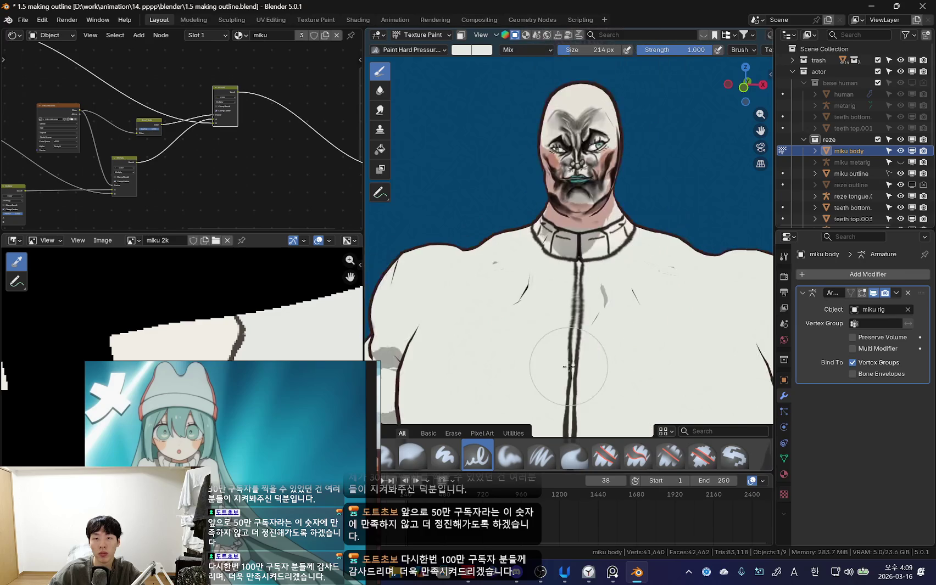
scroll(582, 341, down, 3)
scroll(580, 321, down, 2)
middle_drag(580, 319, 573, 331)
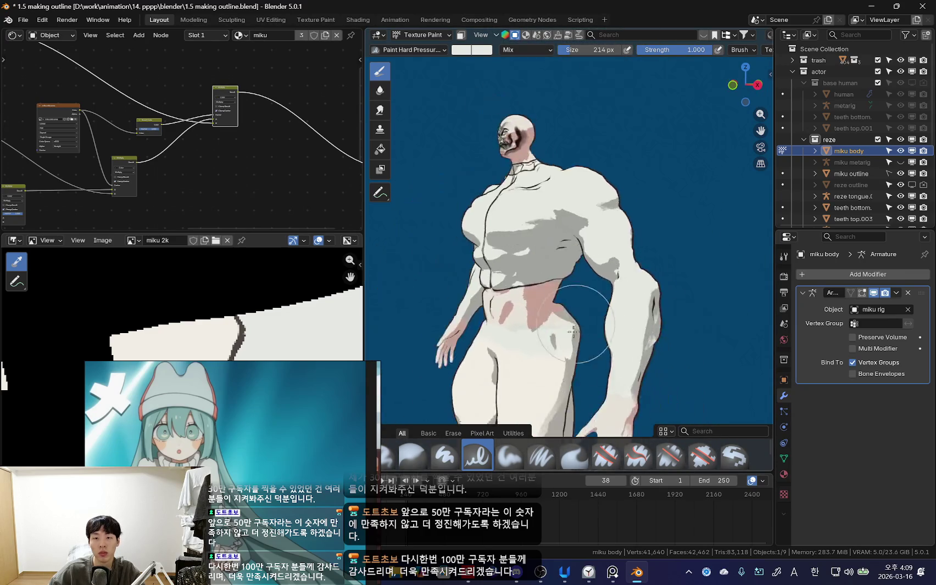
scroll(573, 331, up, 3)
scroll(674, 317, up, 2)
mouse_move(606, 247)
shift+middle_down()
mouse_move(627, 250)
mouse_move(543, 384)
mouse_move(548, 340)
mouse_move(591, 318)
mouse_move(625, 276)
mouse_move(634, 307)
mouse_move(643, 280)
mouse_move(673, 267)
mouse_move(601, 267)
mouse_move(586, 281)
mouse_move(603, 250)
mouse_move(577, 242)
mouse_move(620, 210)
mouse_move(575, 344)
mouse_move(565, 300)
shift+middle_up()
Step: Paint the wrist and hand pink on the miku 2k texture, then bring up the Clock focus timer
scroll(593, 227, up, 5)
scroll(626, 223, down, 2)
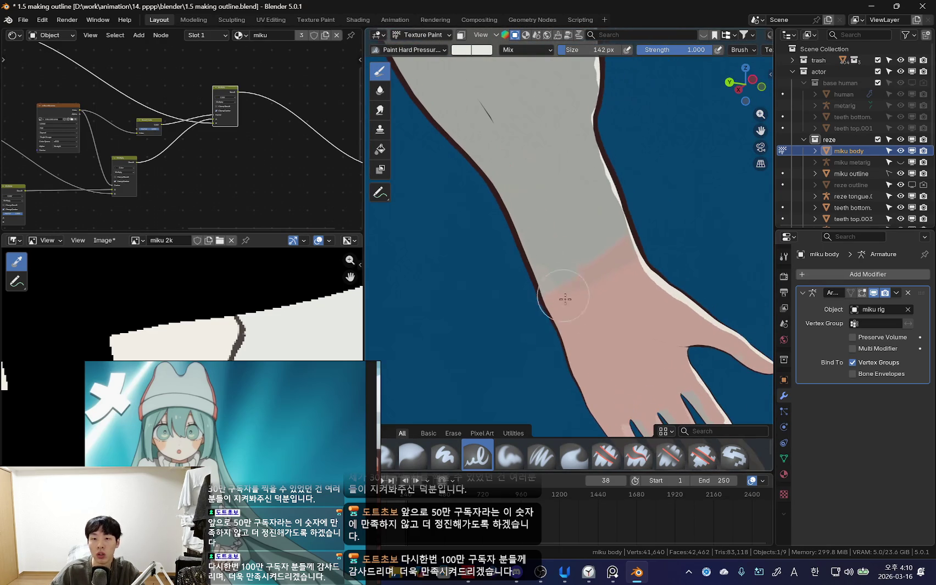
mouse_move(587, 261)
middle_down()
mouse_move(598, 313)
mouse_move(550, 270)
middle_up()
key(n)
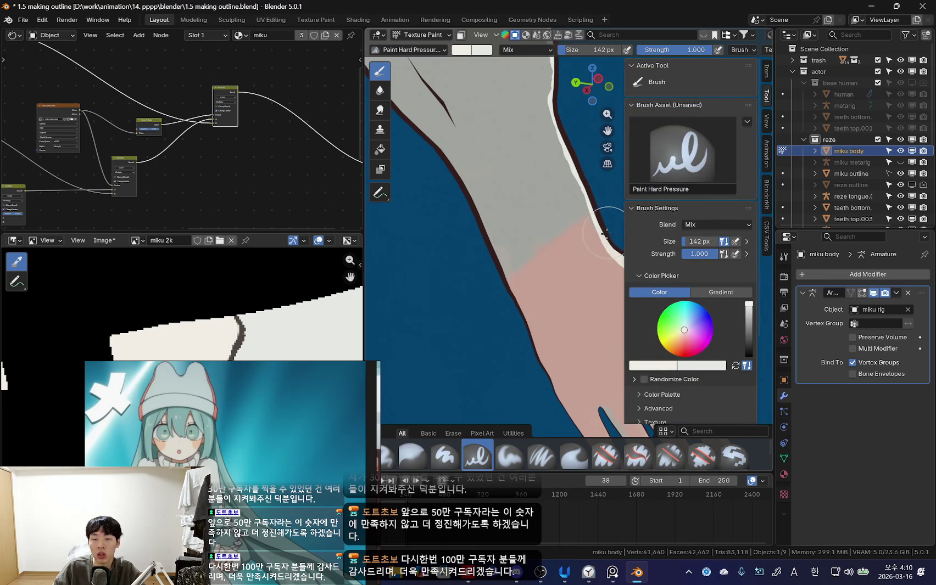
mouse_move(605, 234)
middle_down()
mouse_move(593, 258)
mouse_move(529, 292)
mouse_move(582, 278)
mouse_move(543, 260)
mouse_move(553, 261)
mouse_move(520, 288)
mouse_move(520, 281)
middle_up()
mouse_move(520, 328)
middle_down()
mouse_move(496, 249)
mouse_move(484, 303)
mouse_move(482, 223)
mouse_move(555, 308)
mouse_move(619, 346)
middle_up()
key(n)
click(586, 583)
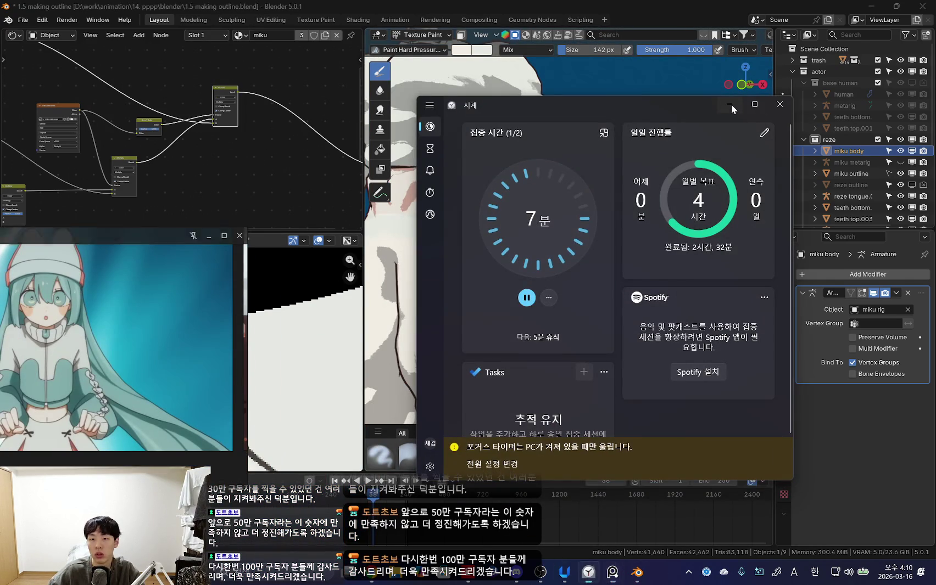
Step: Dismiss the Clock timer, move the reference image up and right, and show the Tool sidebar
click(637, 572)
scroll(563, 255, down, 2)
scroll(563, 255, down, 2)
drag(137, 325, 230, 307)
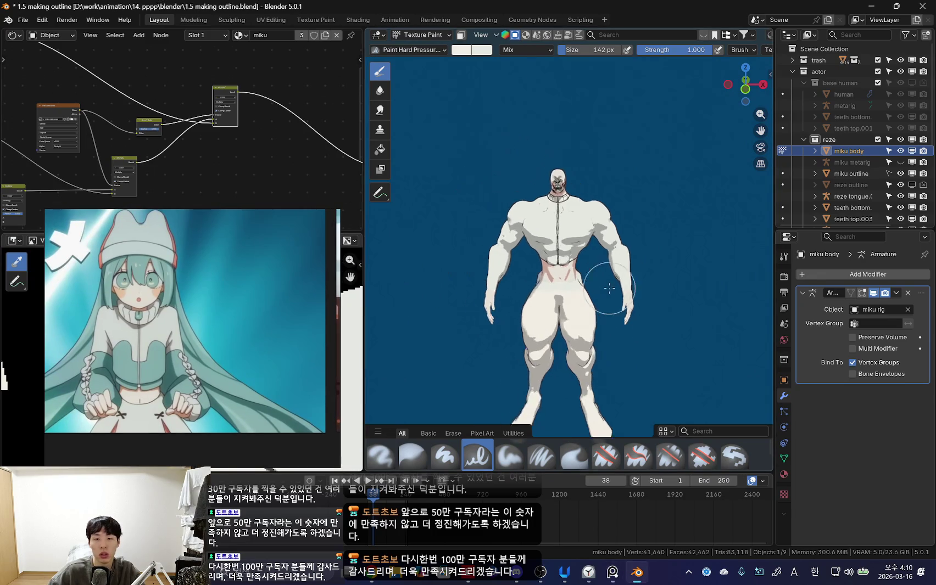
scroll(616, 268, up, 3)
key(n)
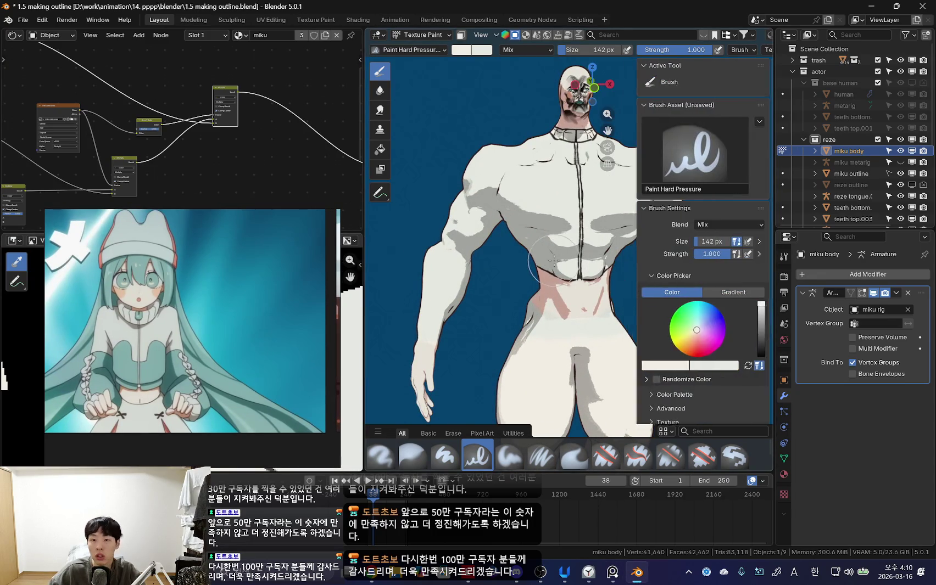
scroll(582, 261, up, 2)
scroll(549, 263, up, 1)
scroll(527, 269, down, 2)
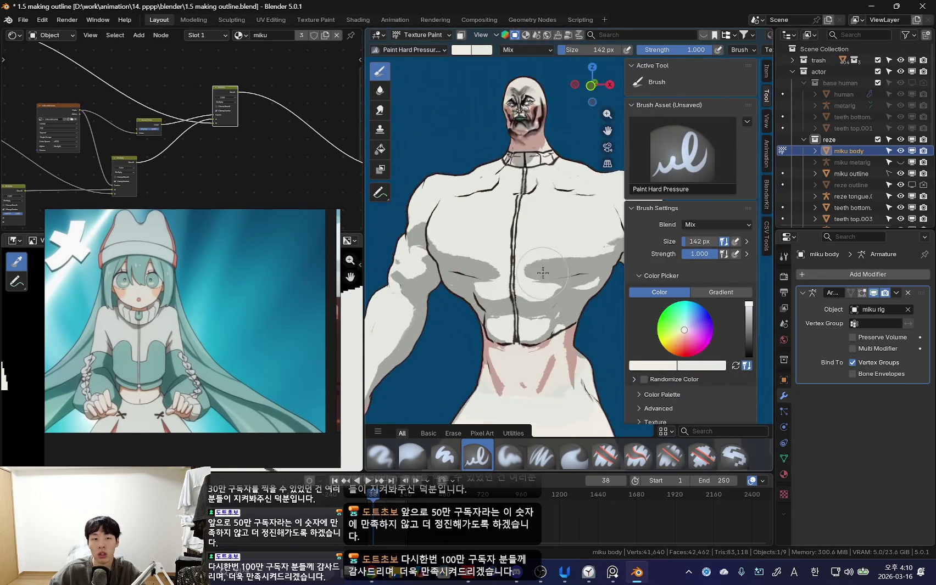
scroll(505, 276, up, 3)
shift+middle_drag(504, 276, 516, 417)
scroll(545, 298, up, 3)
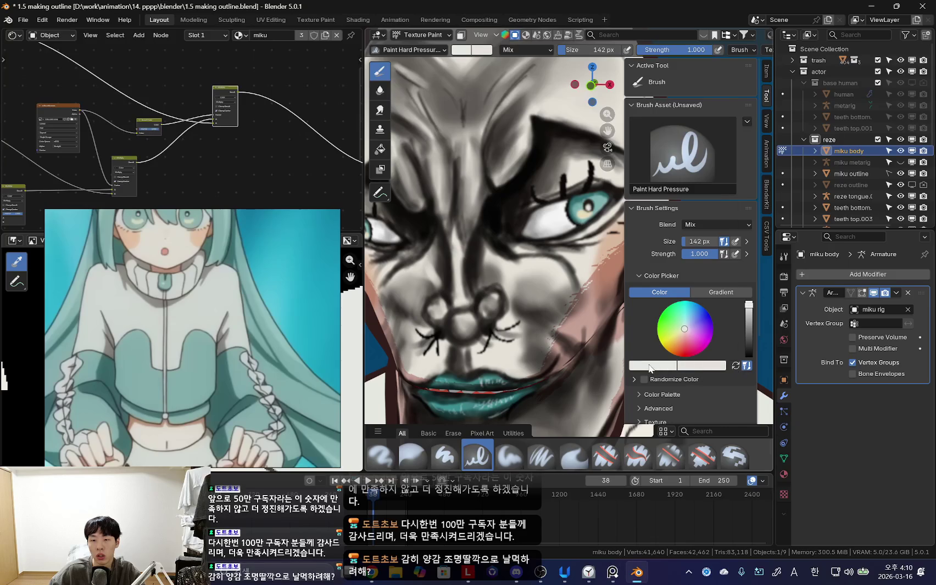
Step: Sample the reference jacket's teal with the eyedropper as the brush colour
click(650, 368)
click(725, 348)
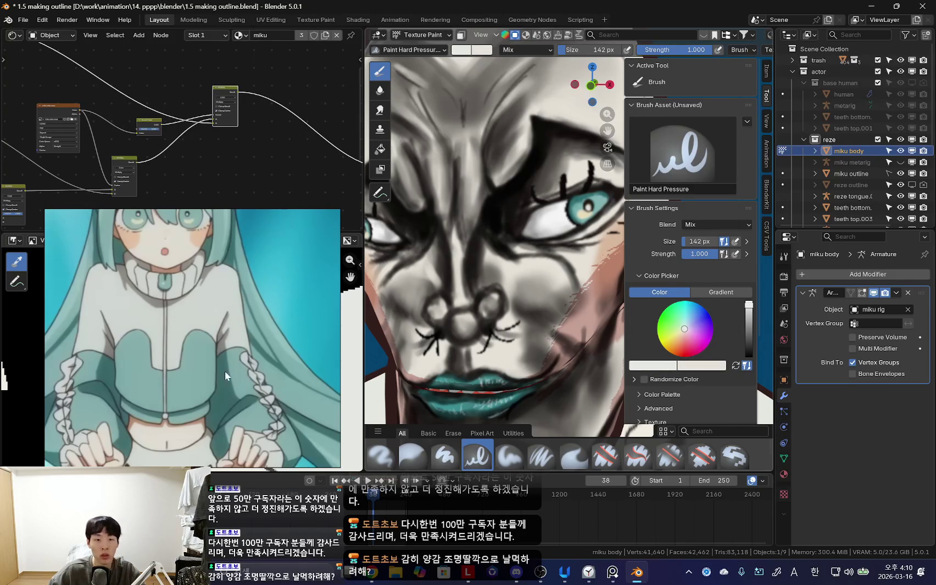
click(204, 377)
scroll(496, 329, down, 6)
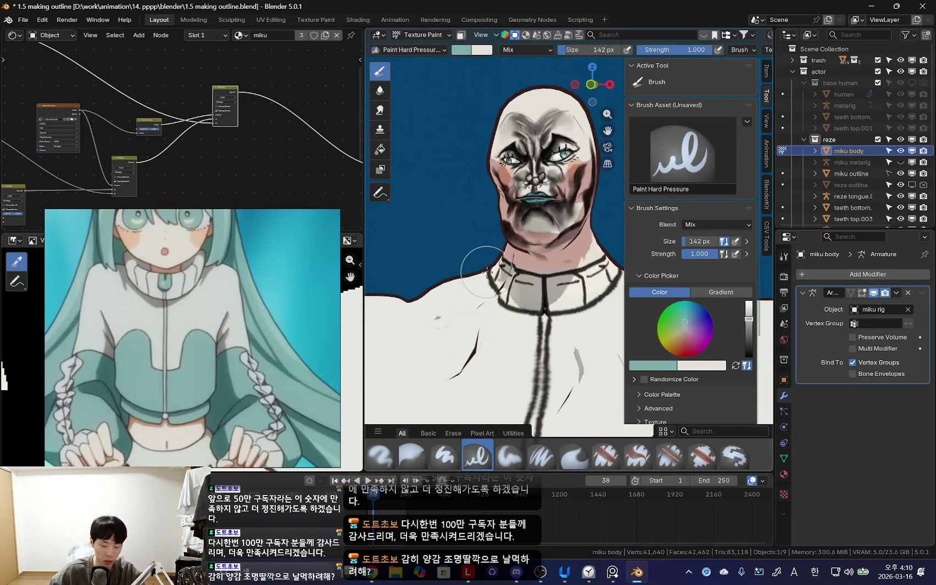
Step: Paint the first teal strokes across both pectorals toward the chest centre
key(n)
scroll(556, 258, down, 3)
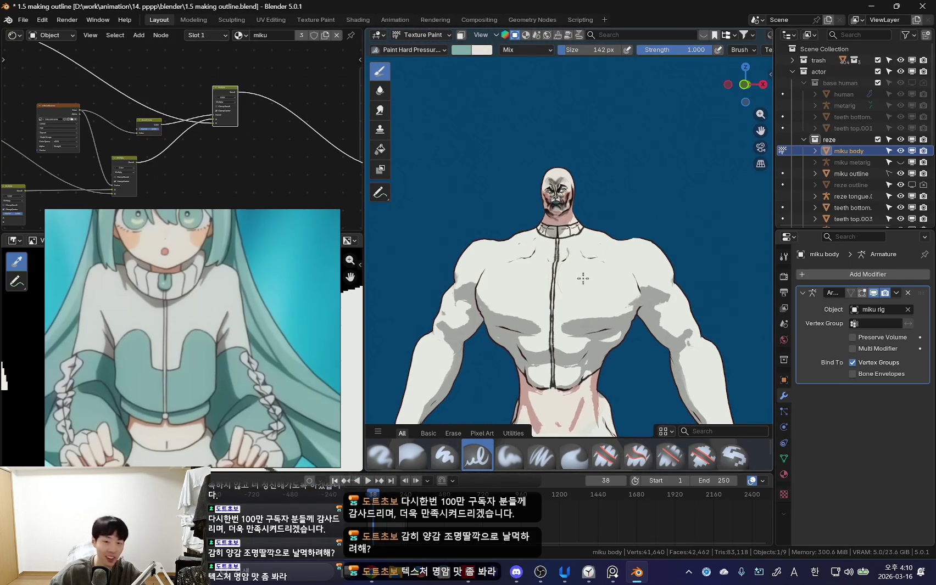
scroll(541, 256, up, 1)
scroll(549, 264, up, 1)
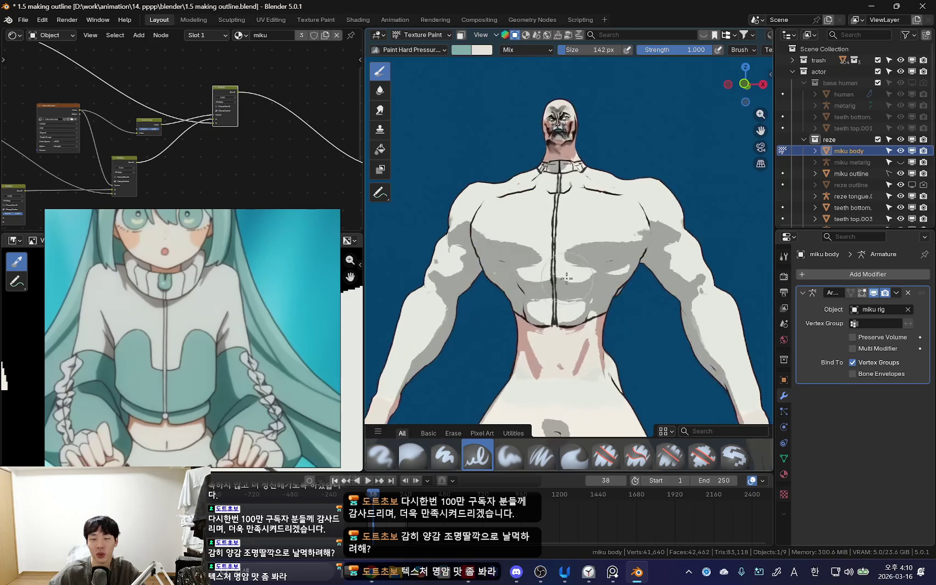
scroll(555, 272, up, 1)
scroll(563, 279, up, 1)
middle_drag(562, 279, 571, 275)
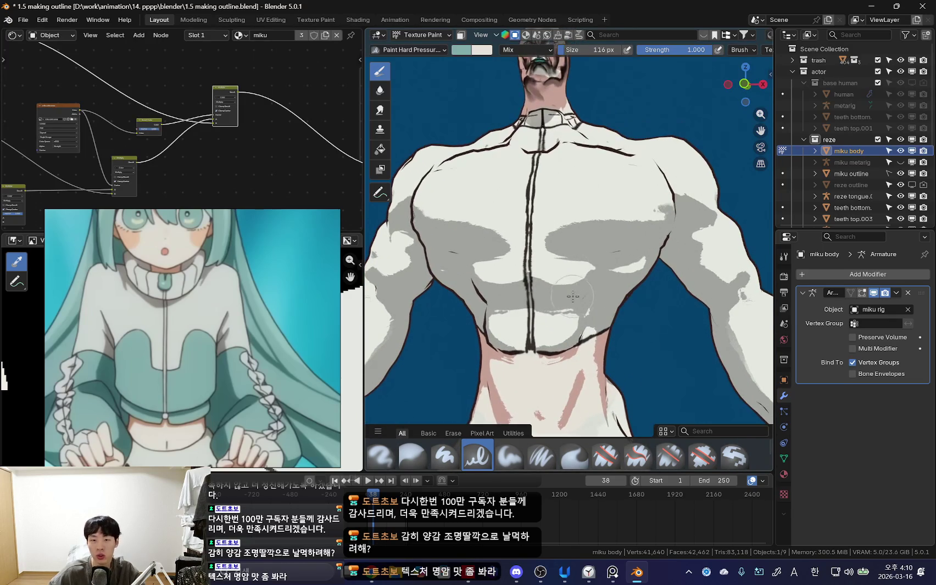
mouse_move(582, 313)
mouse_down()
mouse_move(593, 244)
mouse_move(576, 313)
mouse_up()
key(f)
middle_drag(578, 290, 560, 329)
drag(466, 291, 524, 314)
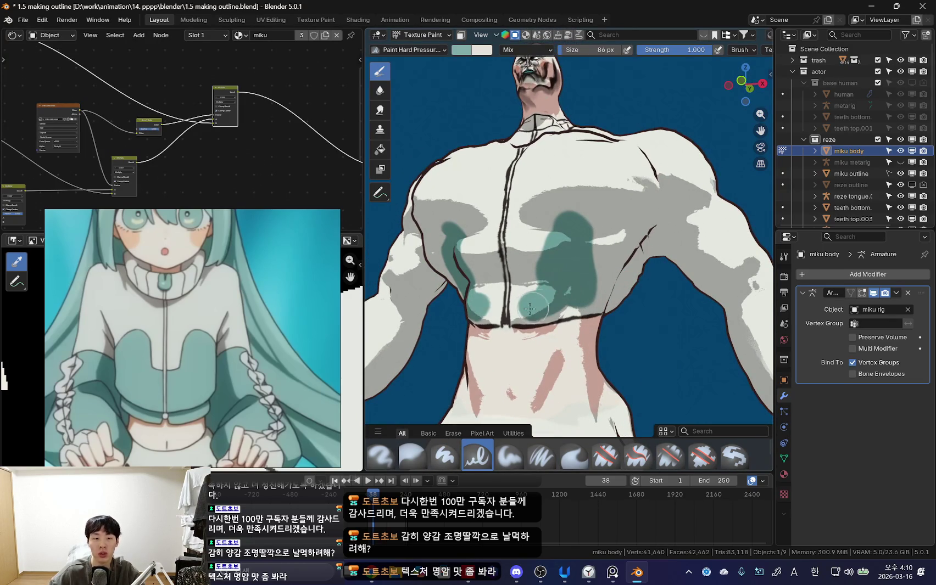
Step: With a 64 px brush, paint teal at the chest centre and fill the right chest lobe
middle_drag(565, 308, 544, 296)
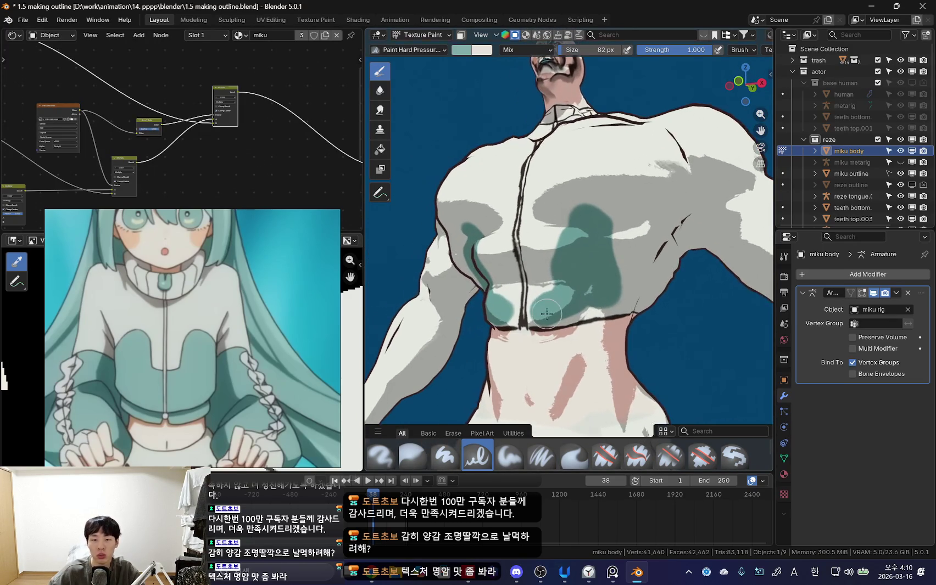
key(bracketleft)
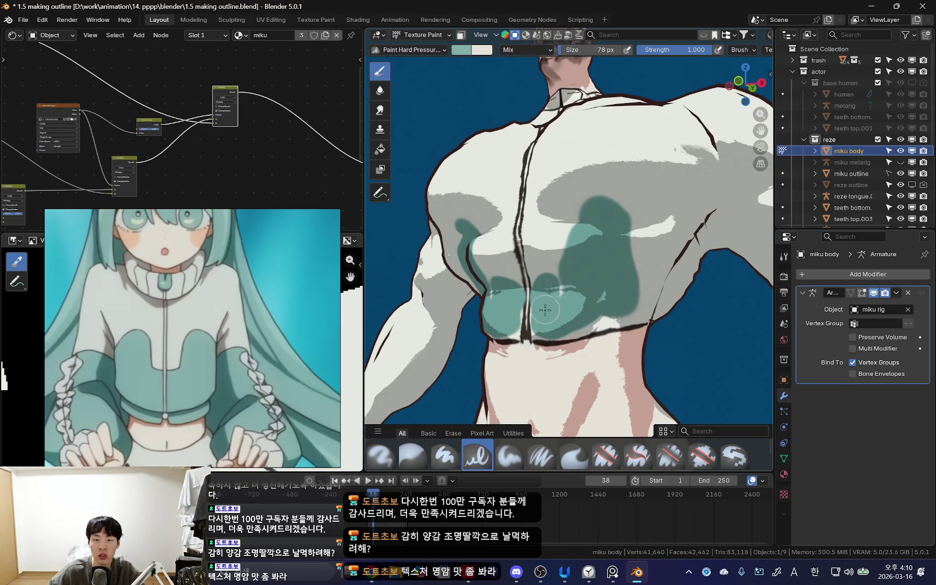
key(bracketleft)
key(bracketleft)
mouse_move(537, 275)
middle_down()
mouse_move(560, 288)
mouse_move(590, 285)
middle_up()
drag(546, 250, 549, 328)
drag(594, 252, 593, 297)
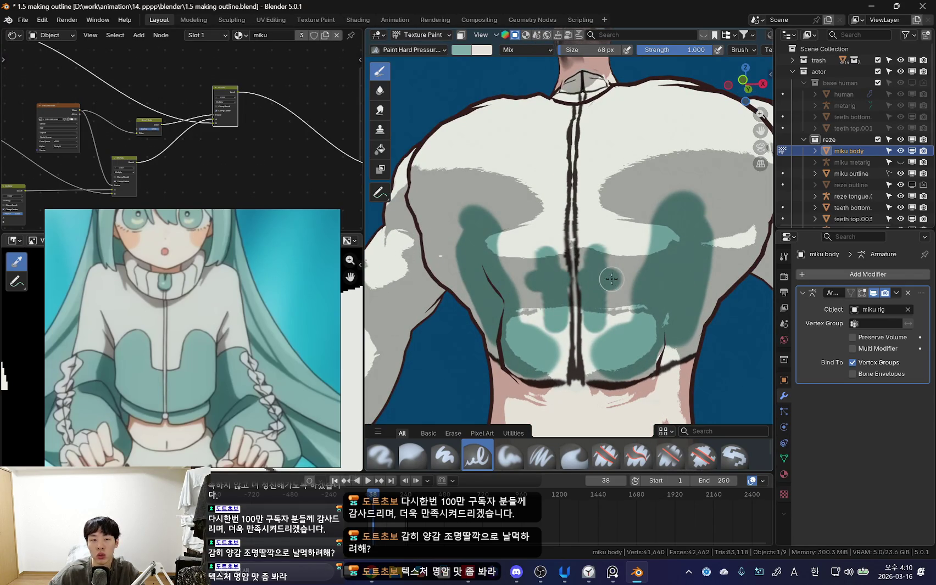
drag(617, 276, 665, 199)
drag(661, 241, 642, 235)
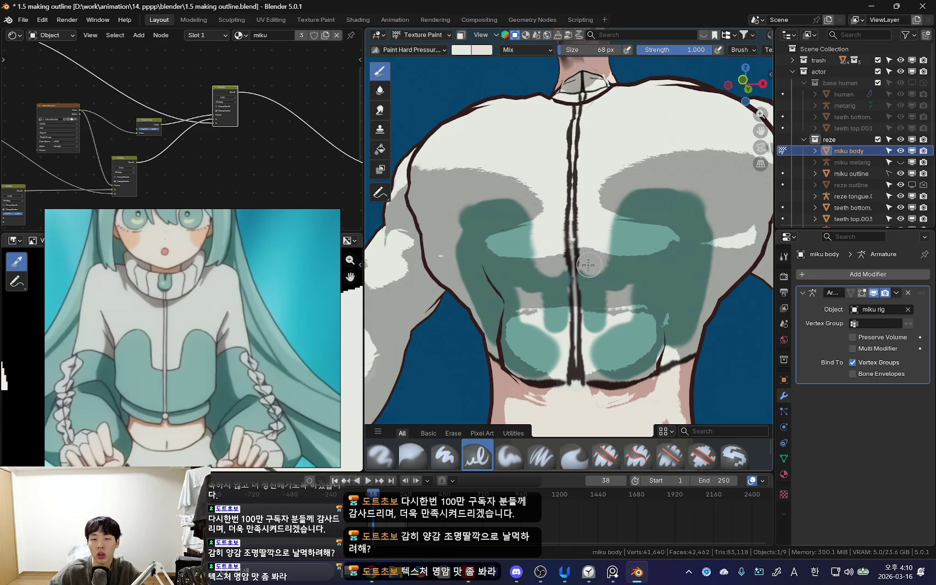
Step: Enlarge the brush to 80 px and cover the grey patches on the chest with teal
scroll(605, 261, up, 3)
scroll(615, 274, up, 2)
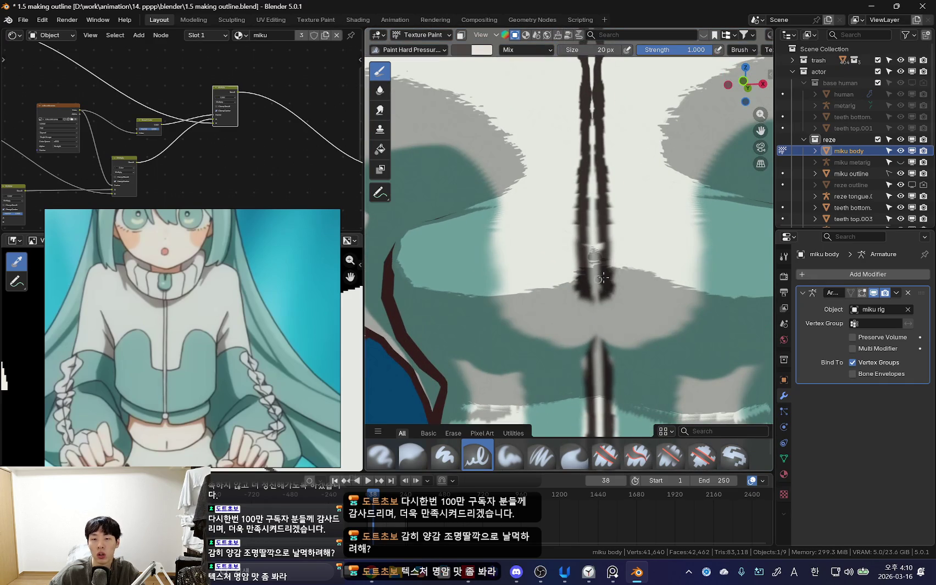
scroll(602, 278, down, 1)
key(bracketright)
scroll(591, 311, down, 1)
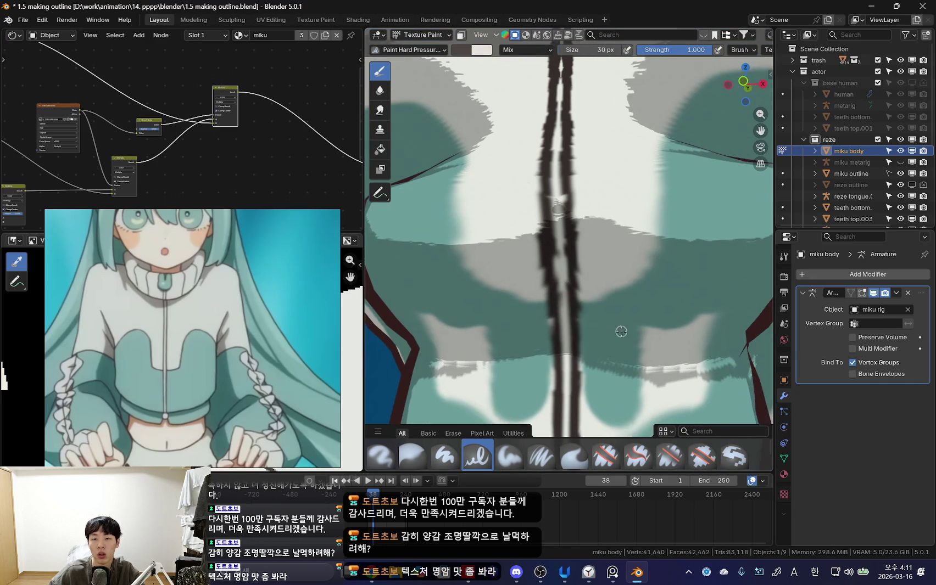
scroll(593, 310, down, 2)
key(bracketright)
key(bracketright)
drag(478, 255, 616, 252)
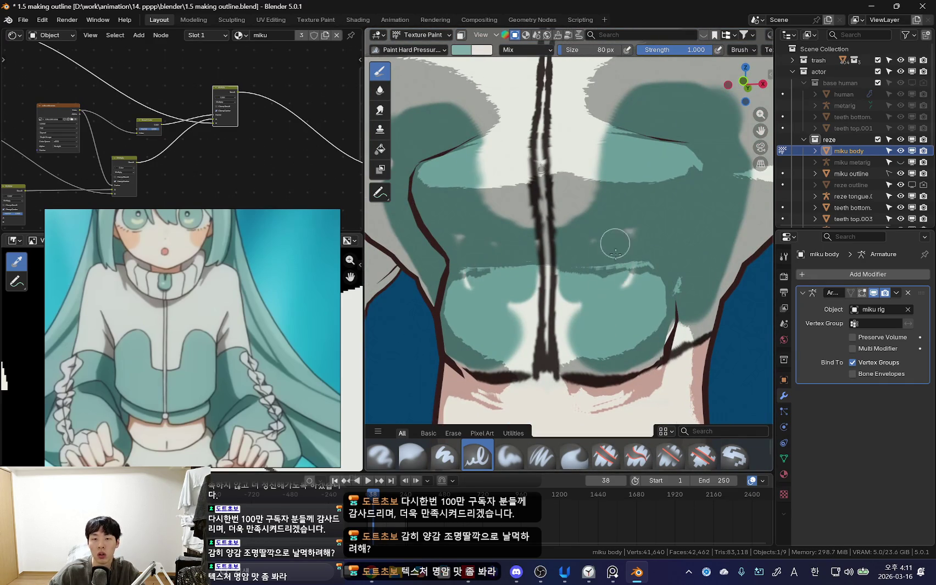
Step: Fill teal along the chest's lower edge, switching to a 50 px brush
scroll(571, 293, up, 2)
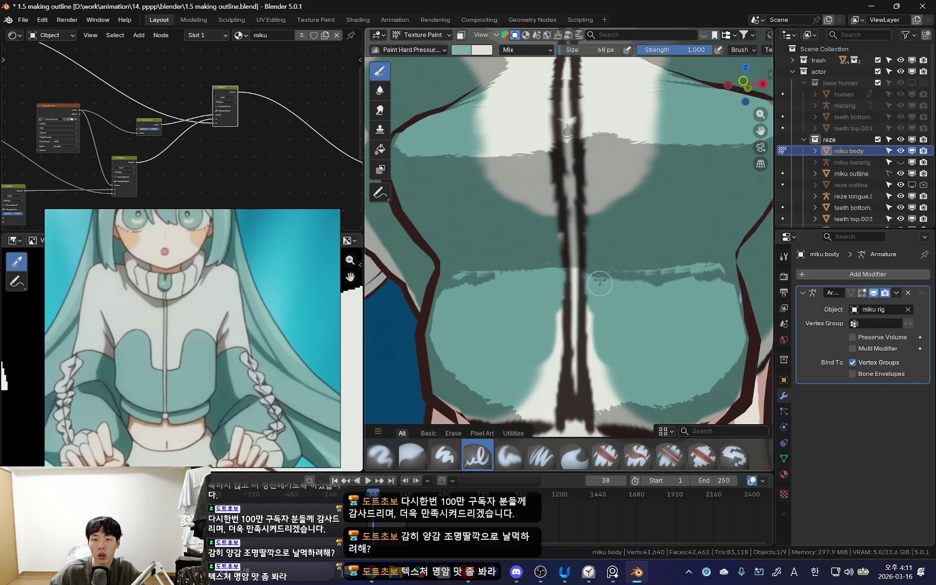
shift+middle_drag(601, 332, 603, 314)
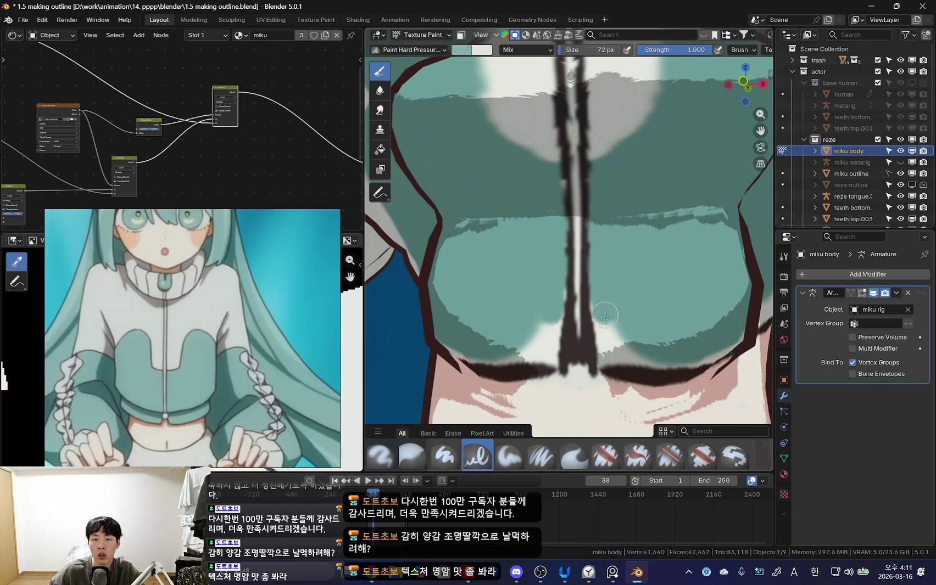
drag(605, 318, 603, 294)
drag(610, 338, 618, 339)
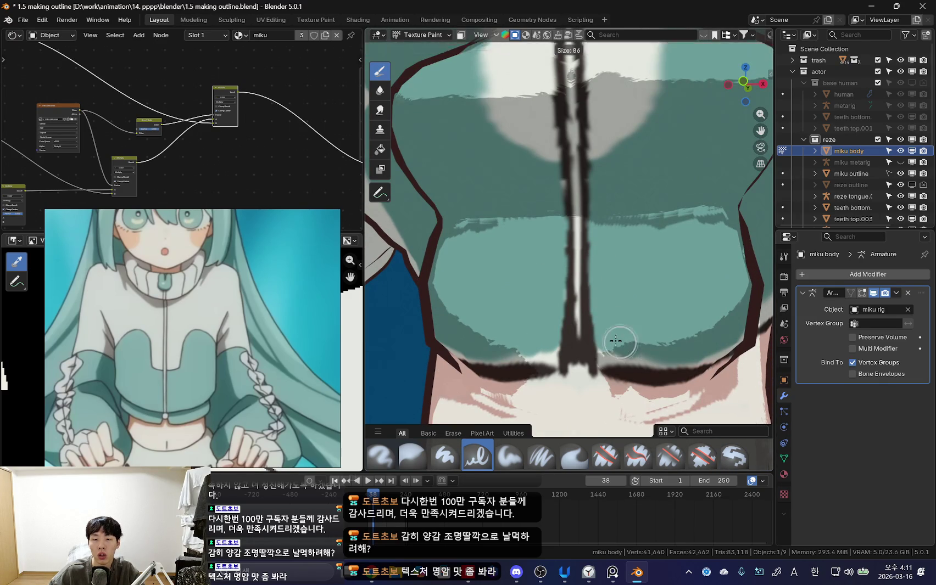
key(f)
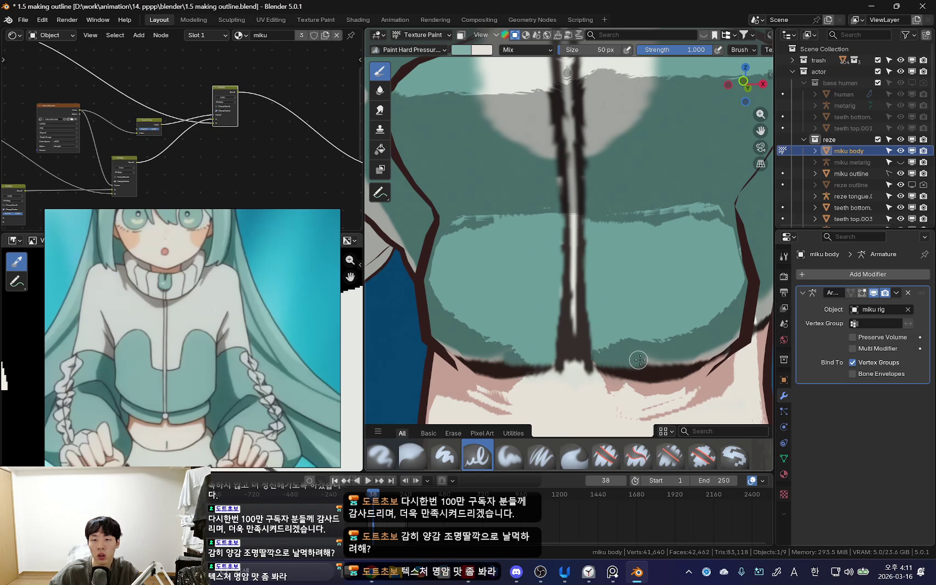
shift+middle_drag(697, 354, 604, 336)
scroll(520, 328, up, 2)
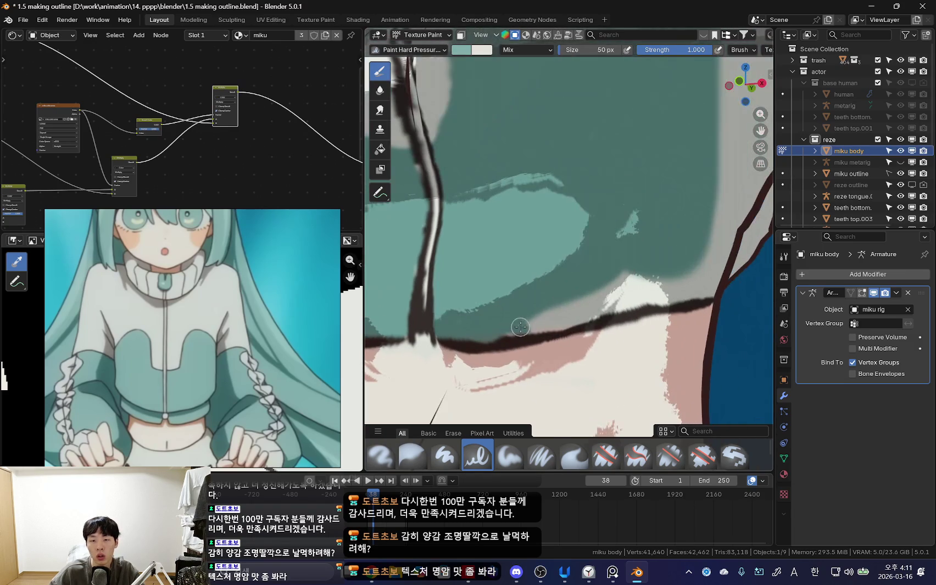
scroll(551, 324, down, 3)
Step: Orbit and zoom to a low angle looking up at the chest
scroll(554, 302, down, 4)
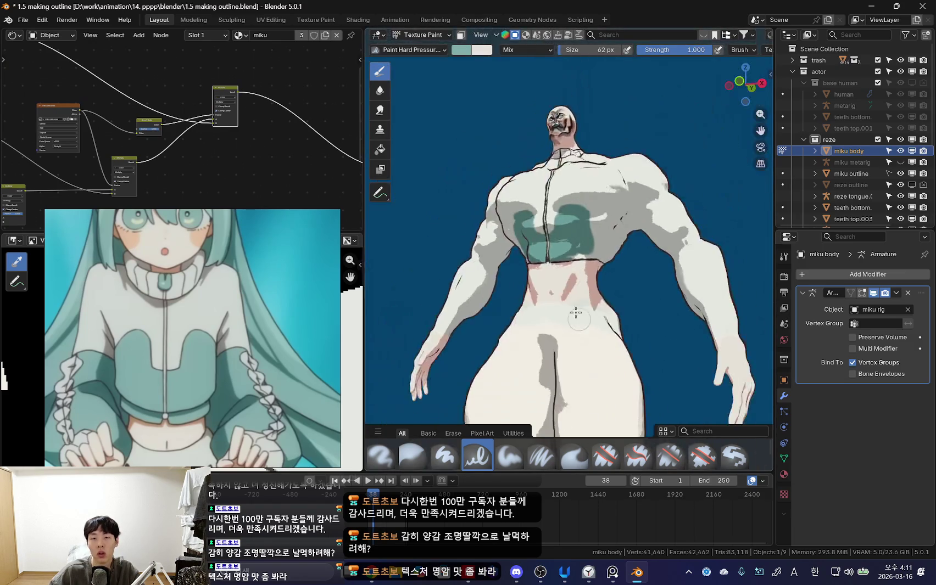
scroll(557, 281, up, 2)
shift+middle_drag(560, 264, 566, 291)
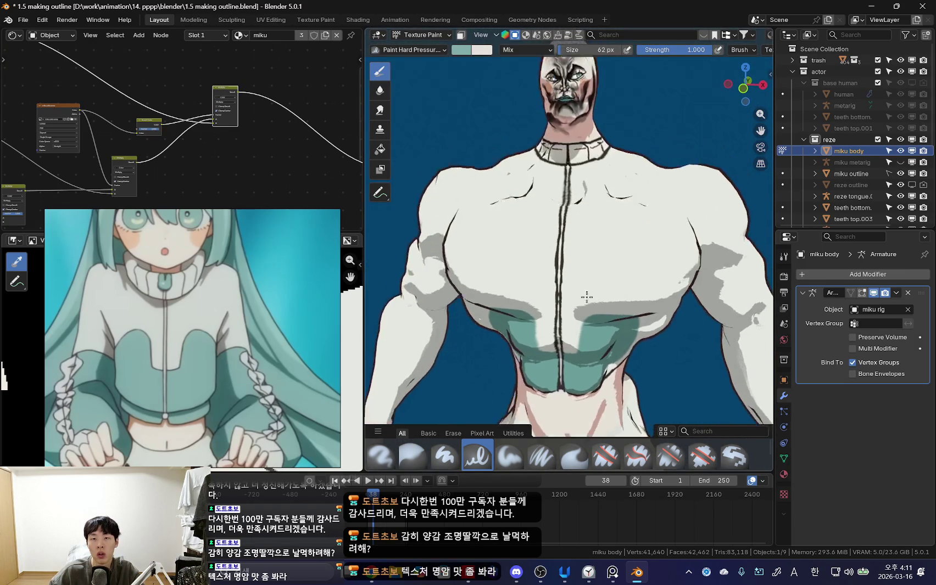
scroll(568, 280, up, 2)
scroll(572, 278, up, 2)
scroll(572, 278, up, 4)
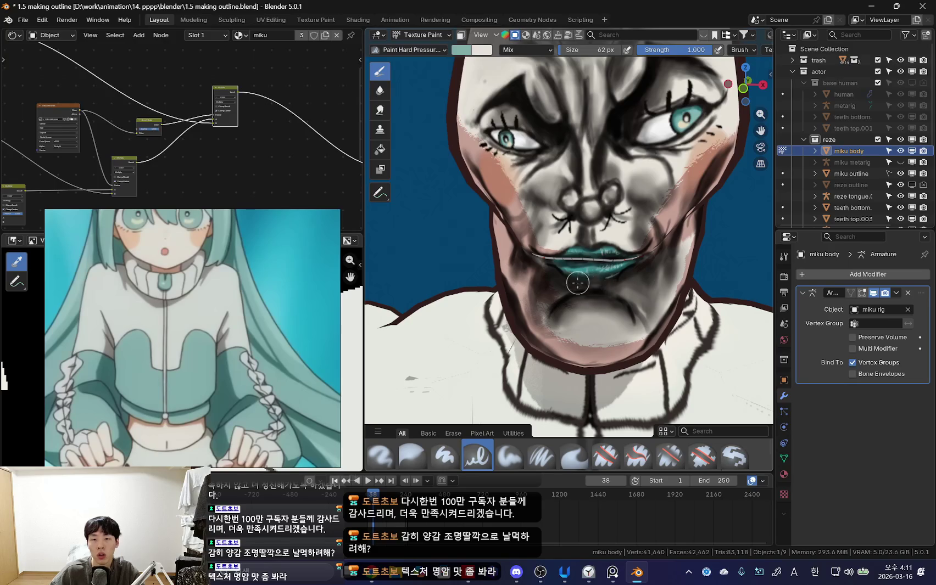
scroll(577, 284, down, 5)
scroll(621, 321, down, 1)
scroll(618, 334, down, 1)
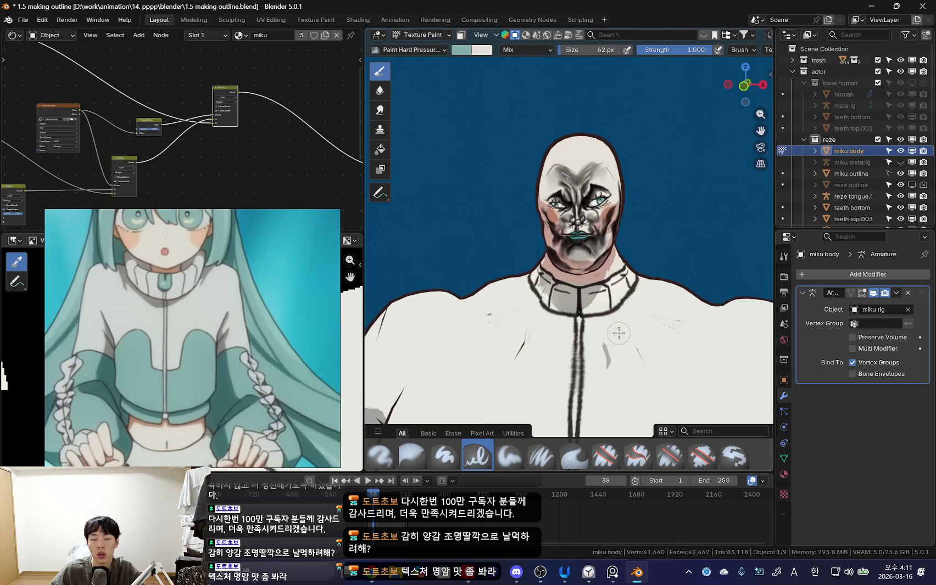
scroll(618, 333, down, 1)
scroll(624, 341, down, 1)
scroll(629, 351, down, 1)
scroll(635, 364, down, 1)
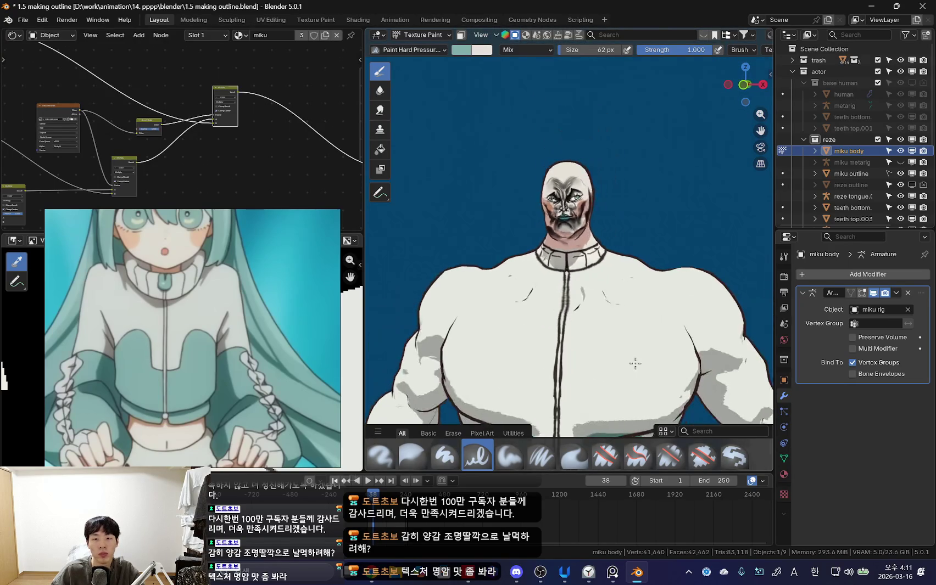
middle_drag(634, 363, 582, 279)
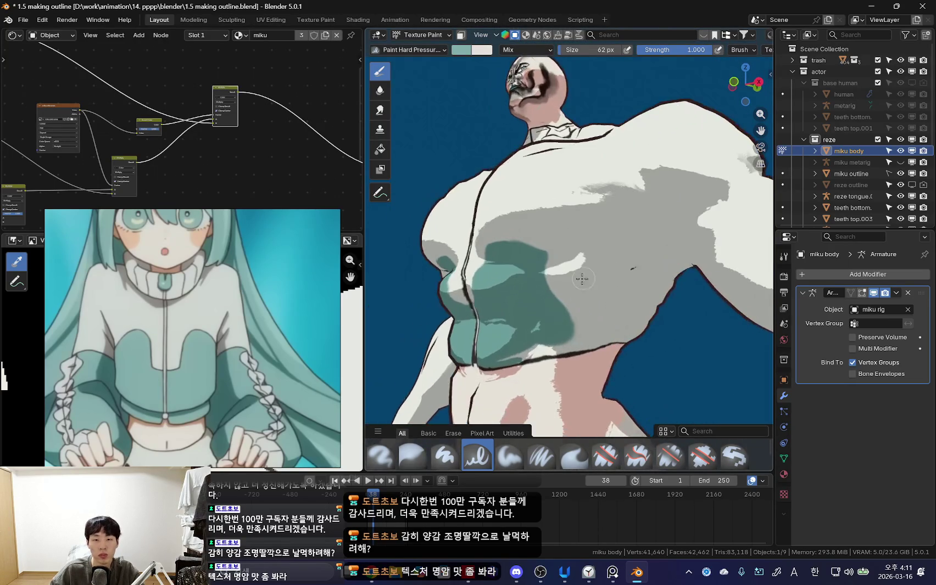
Step: Set the brush to 96 px and paint a wide teal band across the lower chest
key(f)
click(562, 303)
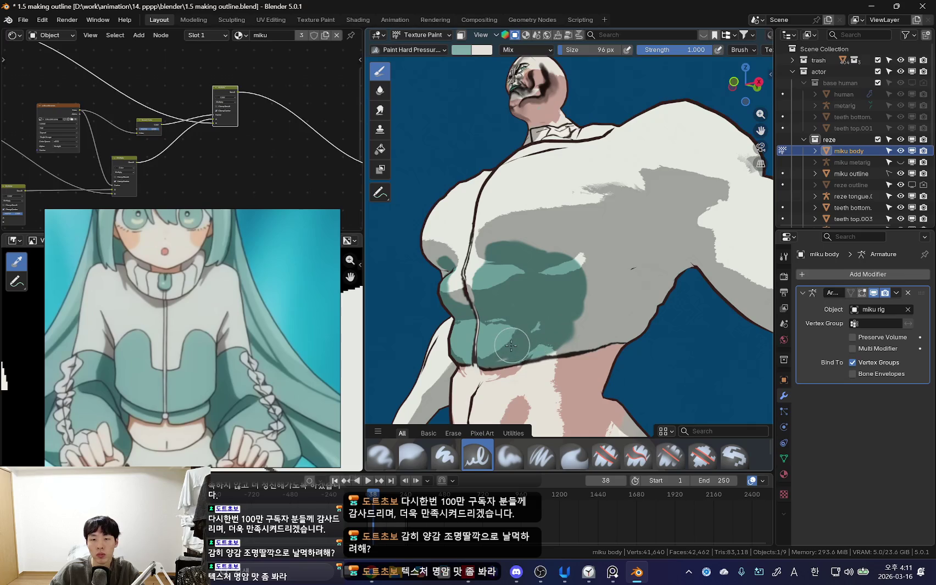
drag(600, 282, 631, 296)
middle_drag(604, 297, 559, 296)
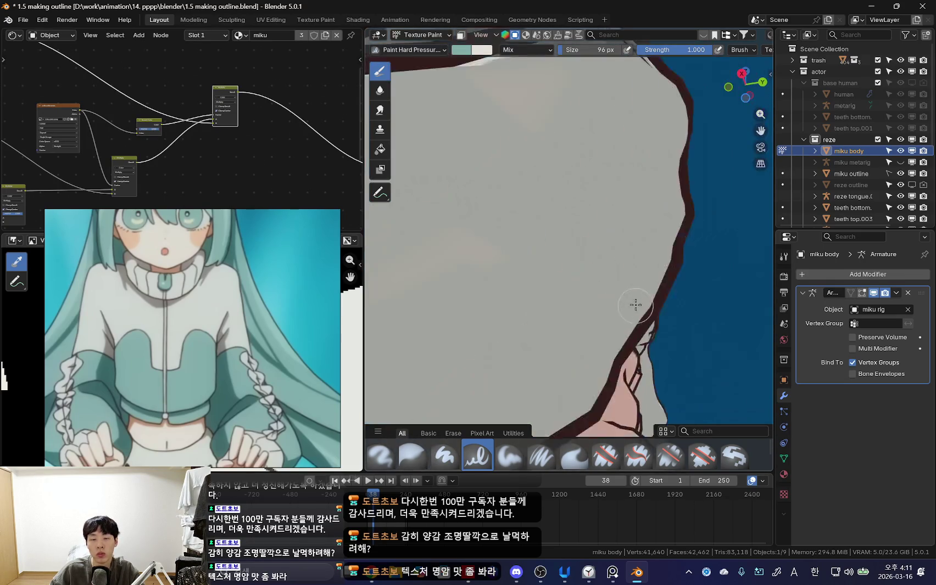
middle_drag(640, 289, 547, 292)
drag(547, 292, 533, 283)
middle_drag(533, 283, 548, 292)
drag(547, 292, 566, 330)
middle_drag(566, 330, 580, 269)
scroll(580, 270, up, 2)
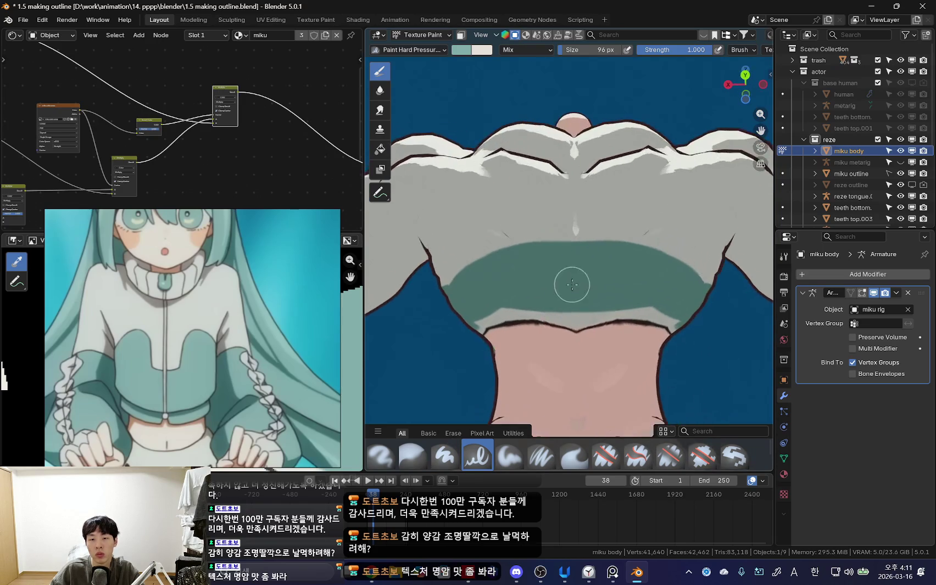
scroll(576, 286, up, 1)
Step: Shrink the brush to 80 px and extend the teal band further up the cloth
key(bracketleft)
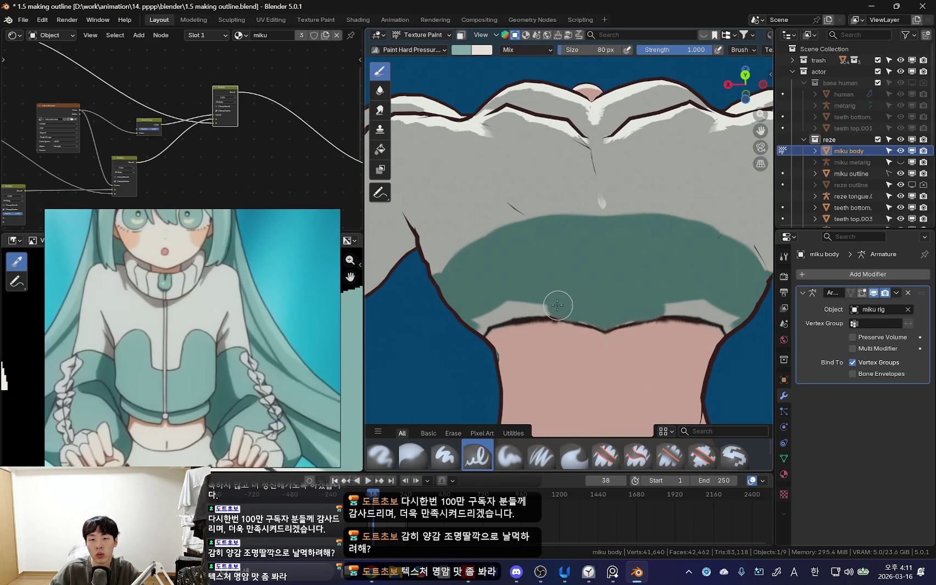
drag(529, 303, 492, 310)
middle_drag(493, 310, 574, 296)
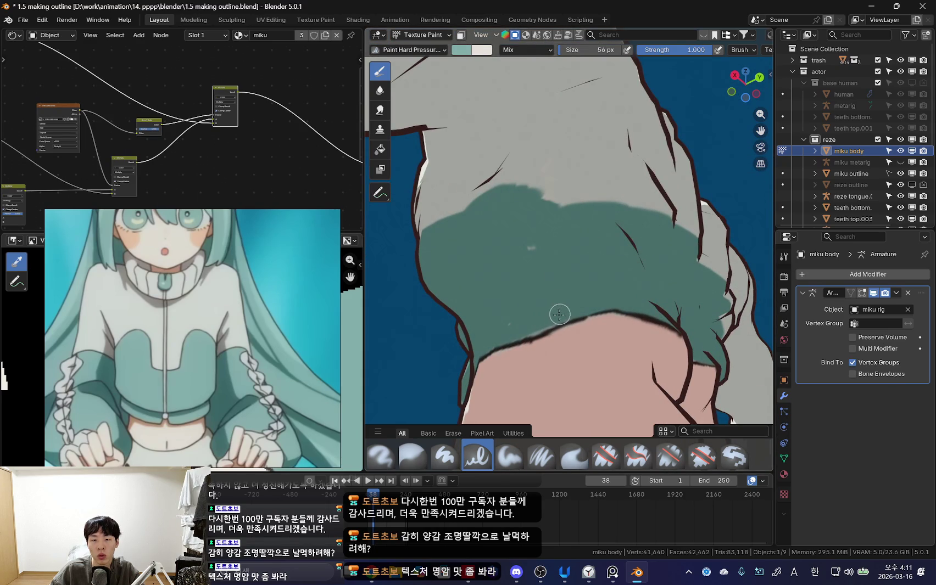
mouse_move(552, 279)
middle_down()
mouse_move(470, 278)
mouse_move(525, 301)
middle_up()
mouse_move(502, 283)
mouse_down()
mouse_move(461, 258)
mouse_move(687, 275)
mouse_up()
mouse_move(687, 275)
middle_down()
mouse_move(552, 300)
mouse_move(637, 313)
middle_up()
Step: Resize the brush to 60 px and orbit to a low view of the whole torso
scroll(533, 292, up, 3)
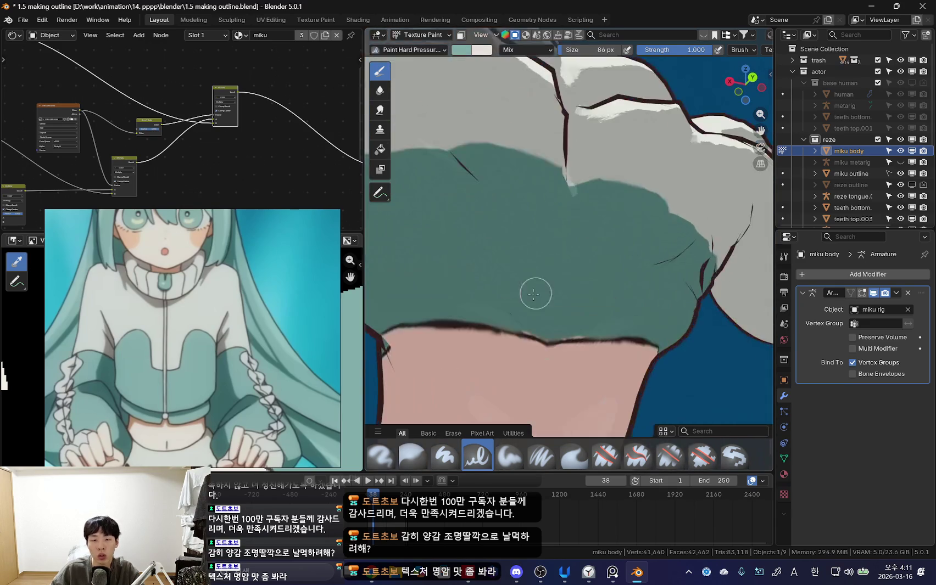
scroll(578, 271, up, 3)
middle_drag(578, 270, 528, 291)
key(f)
click(509, 305)
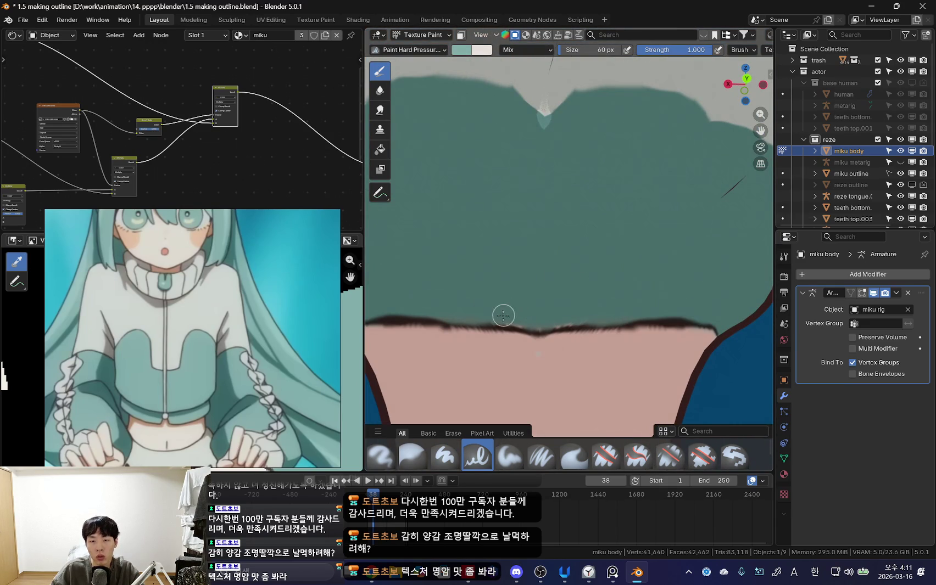
scroll(526, 317, down, 2)
scroll(526, 318, down, 4)
mouse_move(525, 318)
middle_down()
mouse_move(594, 320)
mouse_move(584, 340)
mouse_move(570, 301)
mouse_move(603, 313)
mouse_move(682, 302)
mouse_move(547, 292)
mouse_move(524, 336)
middle_up()
scroll(587, 332, up, 2)
Step: Orbit to the character's front, zoom the reference board onto the Miku outfit, and zoom onto the torso
click(587, 341)
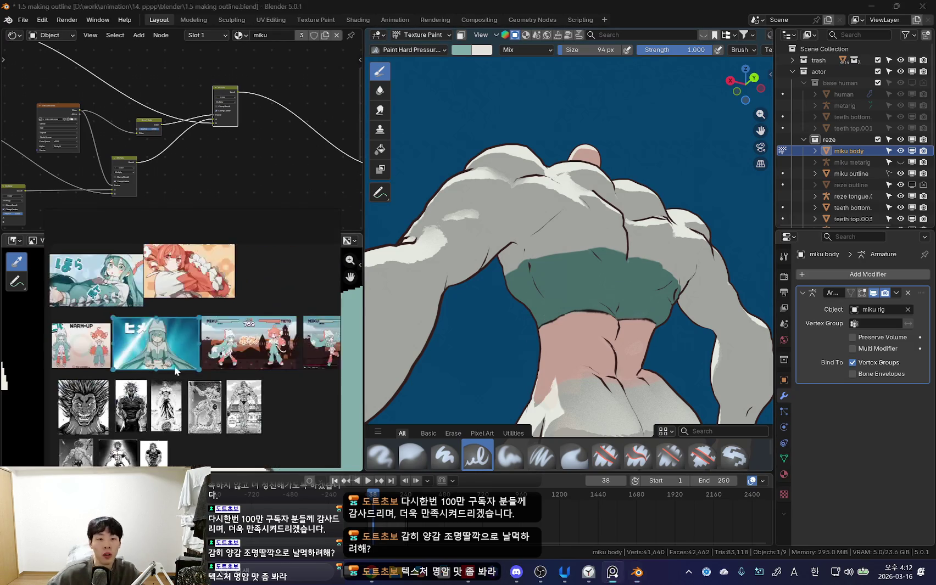
middle_drag(632, 341, 576, 354)
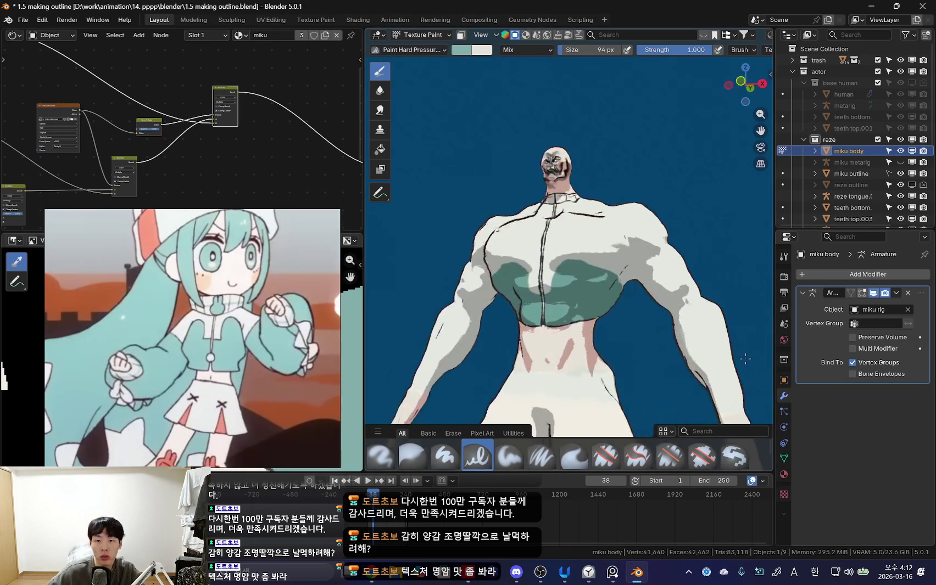
click(265, 366)
scroll(241, 360, down, 5)
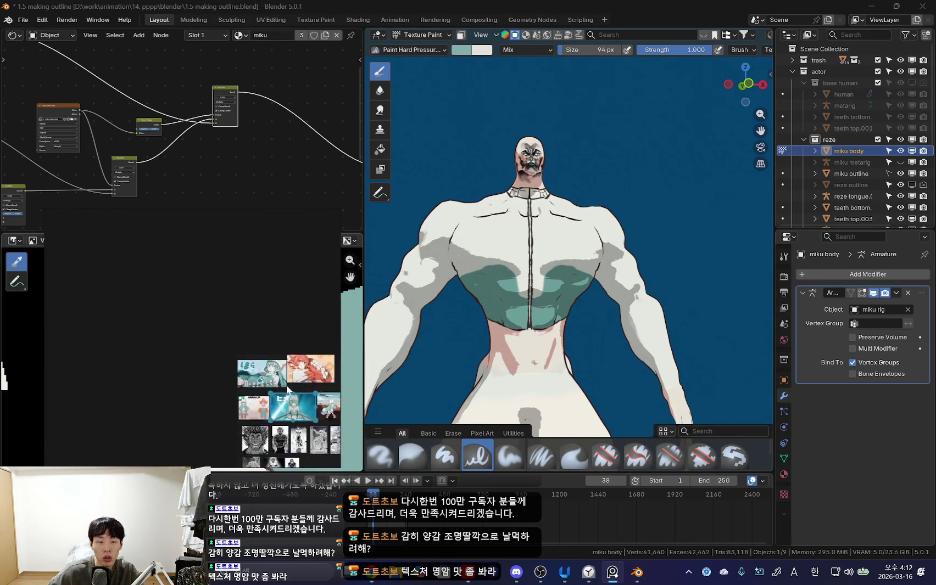
scroll(158, 378, up, 5)
scroll(221, 366, up, 5)
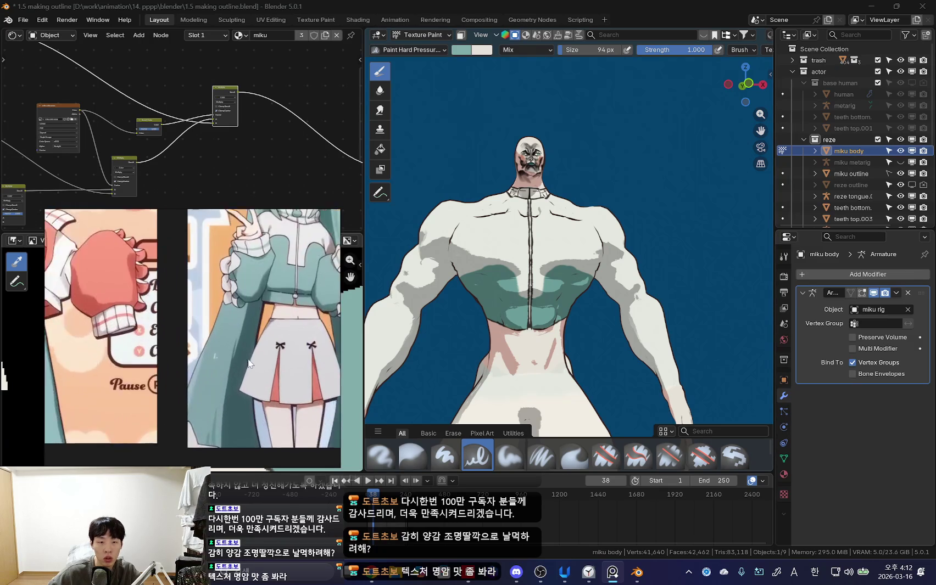
scroll(511, 300, up, 2)
scroll(549, 303, up, 2)
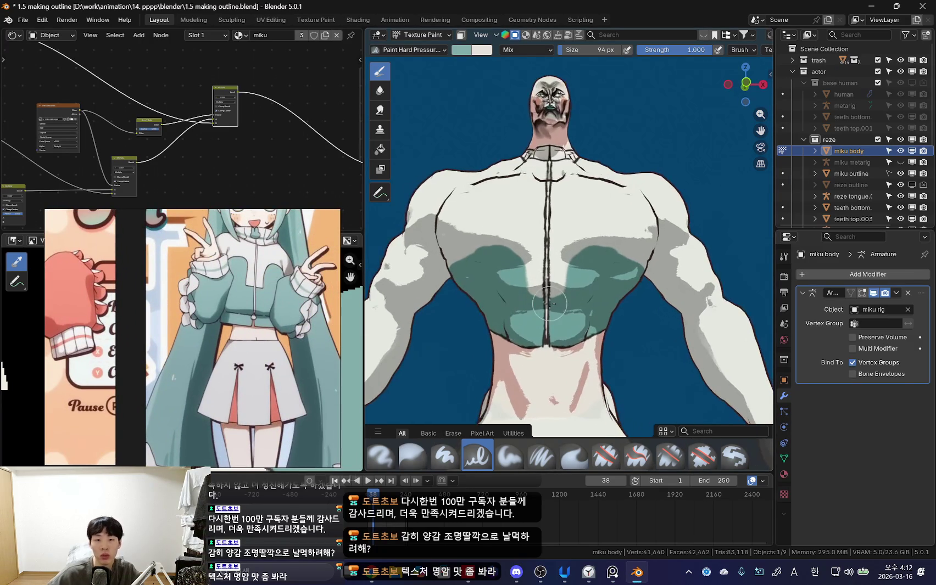
mouse_move(548, 285)
middle_down()
mouse_move(571, 318)
mouse_move(572, 346)
middle_up()
Step: Enlarge the brush to 158 px and paint the teal chest panels higher on both sides
key(f)
click(576, 327)
key(f)
click(572, 348)
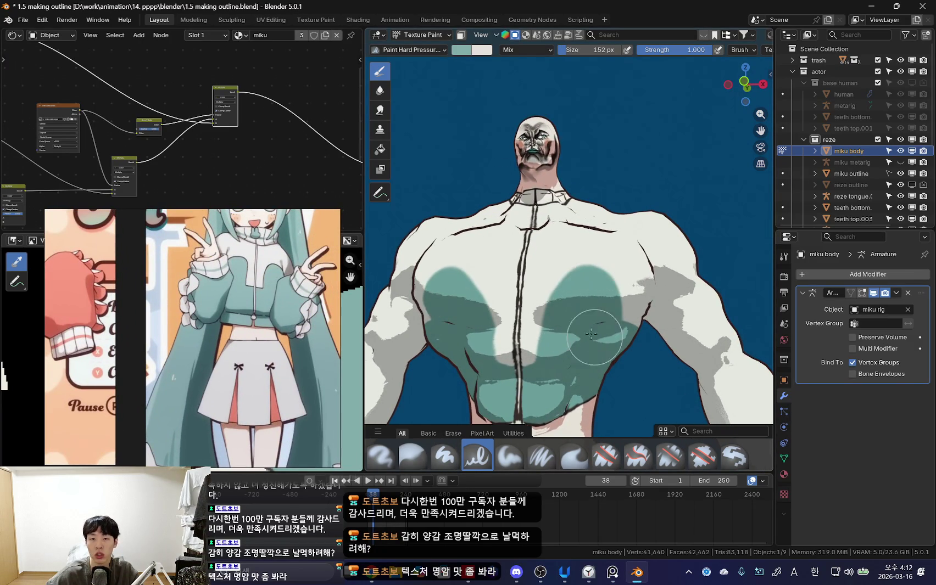
drag(585, 305, 592, 328)
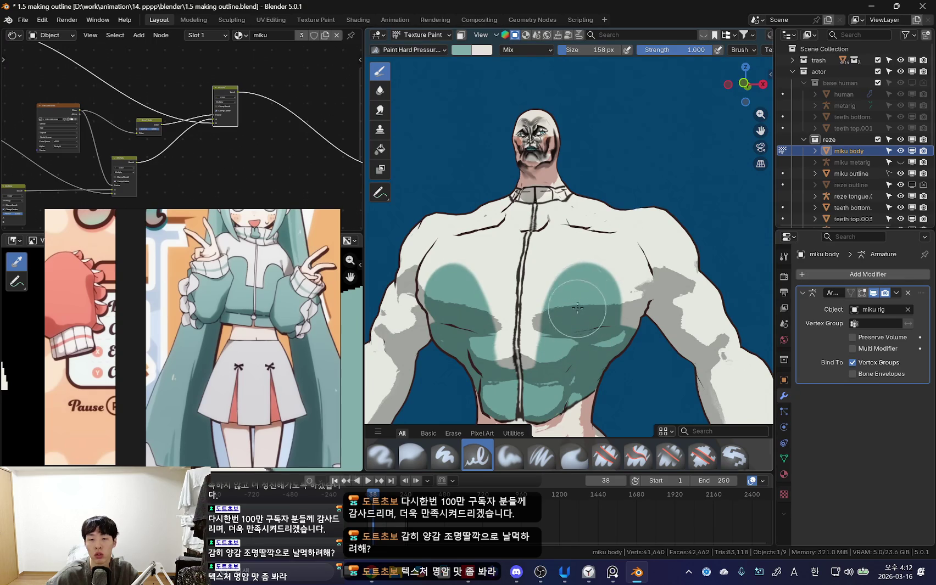
middle_drag(577, 308, 564, 347)
key(f)
click(579, 320)
Step: Shrink the brush to about 60 px and paint the white round zip pull at the hem
mouse_move(544, 305)
middle_down()
mouse_move(513, 301)
mouse_move(514, 282)
mouse_move(566, 234)
mouse_move(596, 279)
mouse_move(625, 180)
middle_up()
scroll(566, 234, up, 3)
scroll(566, 234, up, 2)
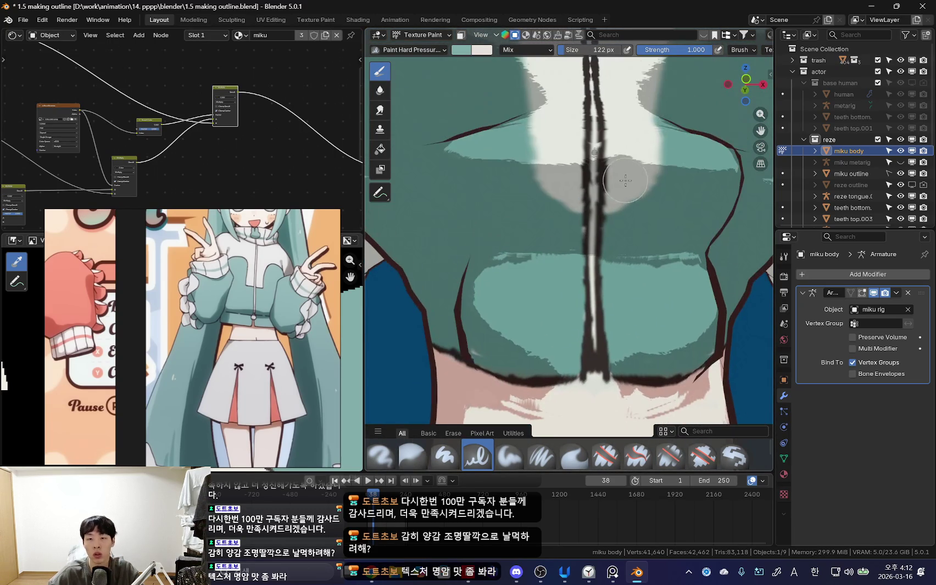
middle_drag(623, 227, 571, 336)
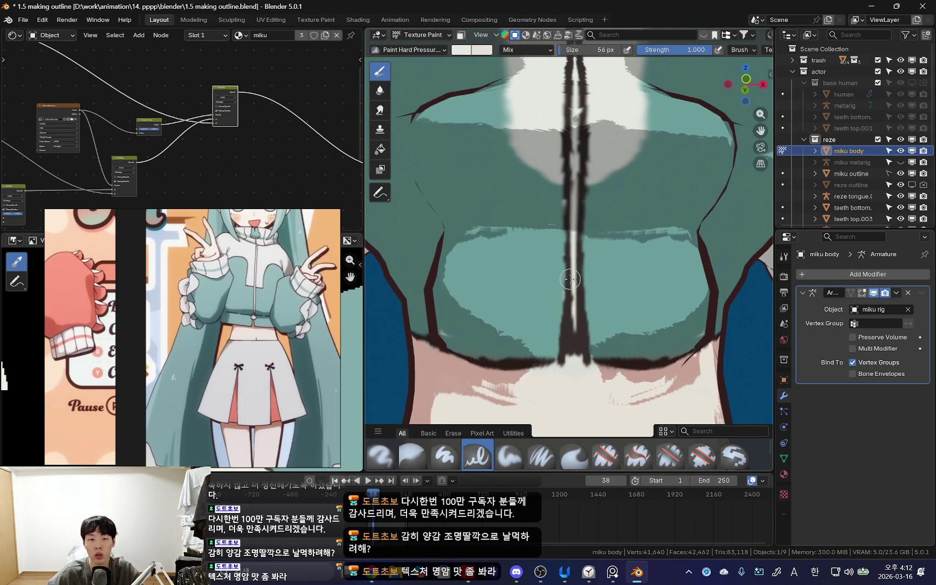
key(f)
click(571, 336)
shift+middle_drag(571, 342, 565, 281)
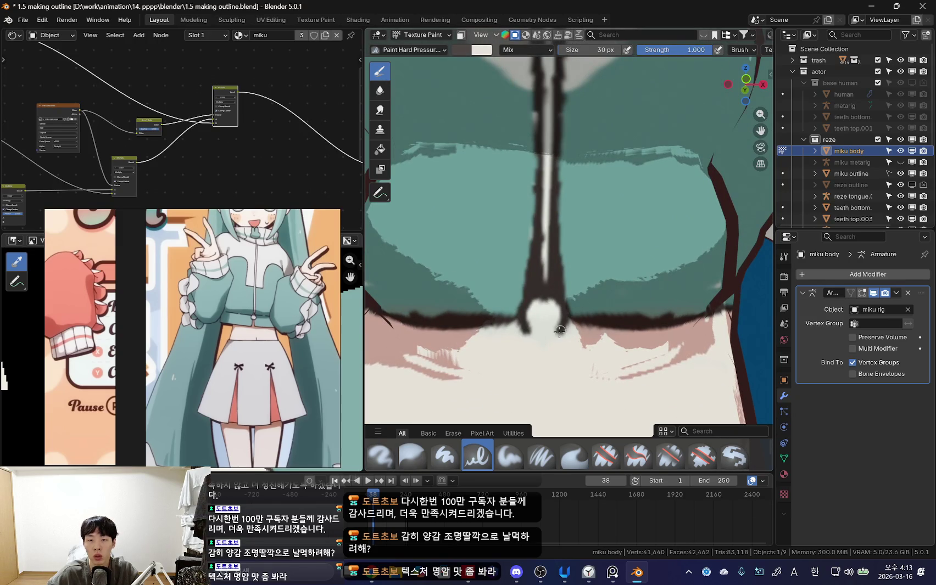
scroll(551, 344, down, 2)
Step: Paint mirrored dark outlines down the chest panel edges with a 16 px, then 30 px brush
scroll(559, 315, down, 3)
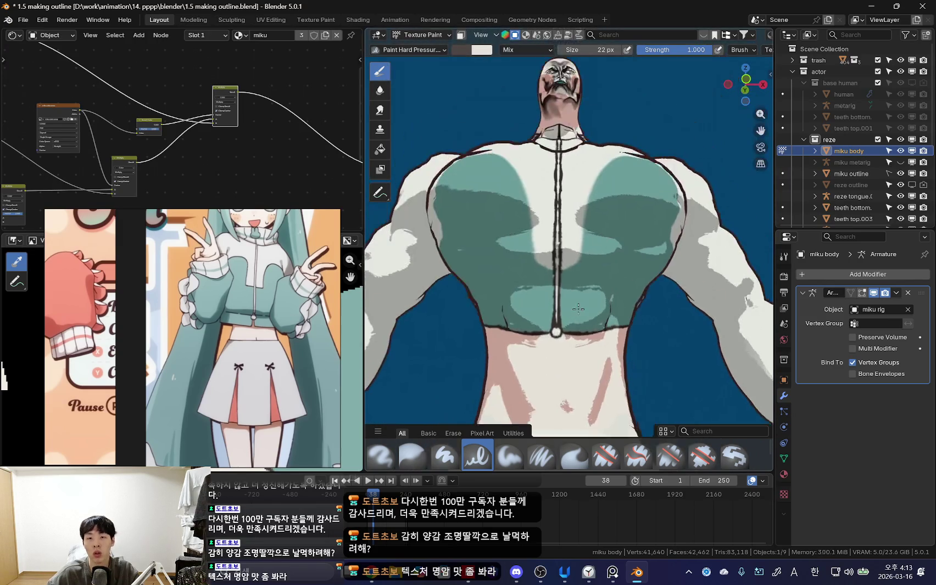
scroll(577, 291, down, 2)
scroll(590, 269, down, 2)
scroll(593, 275, up, 1)
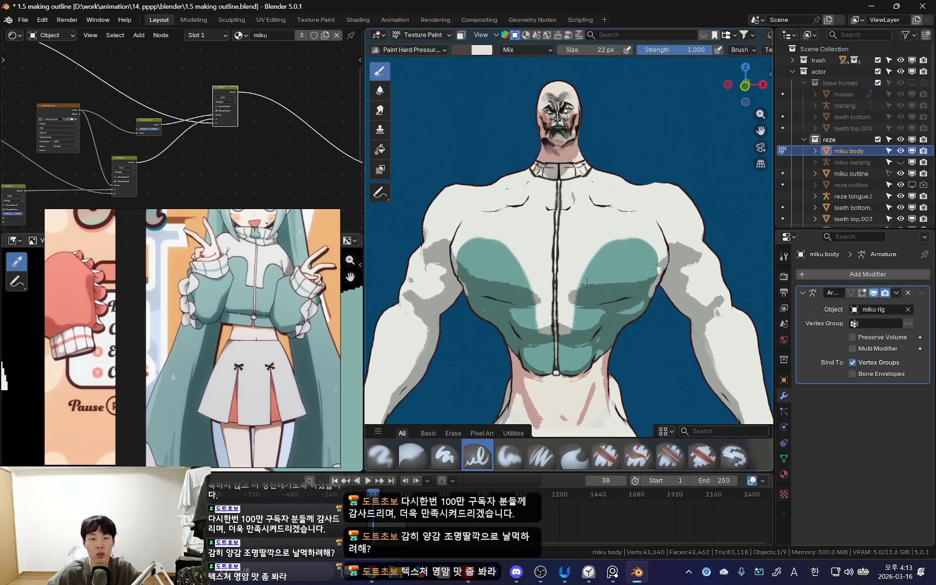
scroll(592, 286, up, 2)
scroll(592, 300, up, 1)
scroll(593, 300, up, 1)
key(bracketleft)
key(bracketleft)
key(bracketleft)
scroll(582, 322, up, 1)
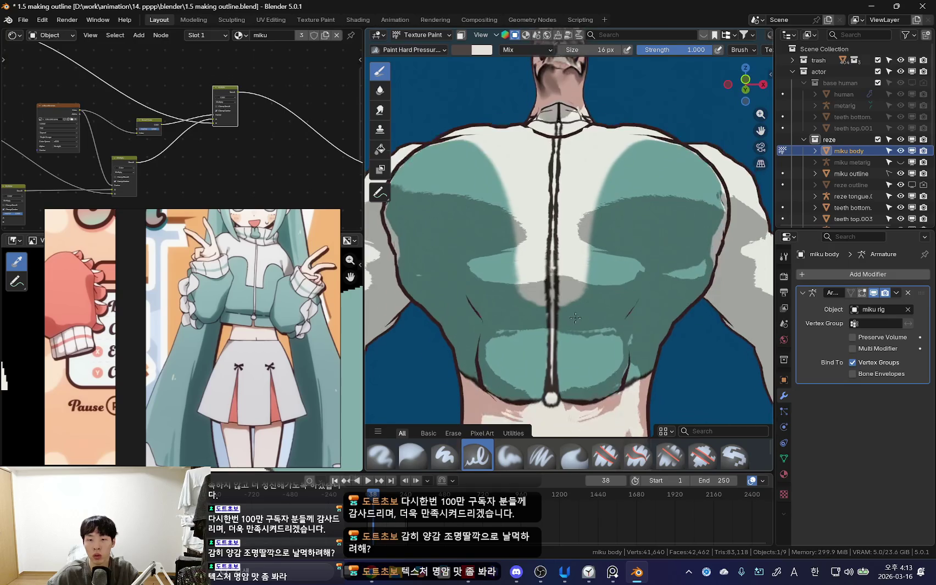
scroll(563, 320, up, 1)
drag(590, 293, 597, 225)
key(bracketright)
key(bracketright)
key(bracketright)
middle_drag(598, 226, 598, 298)
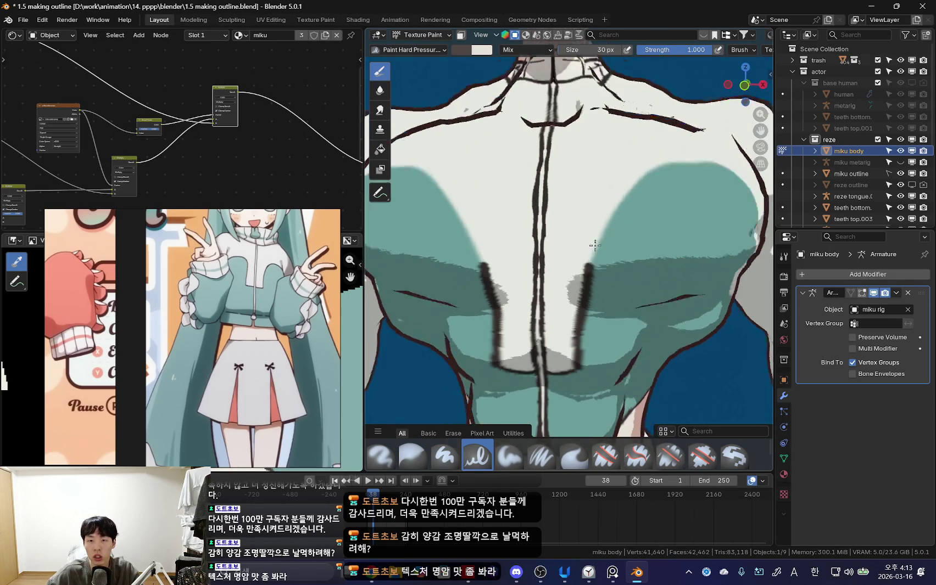
drag(583, 310, 629, 221)
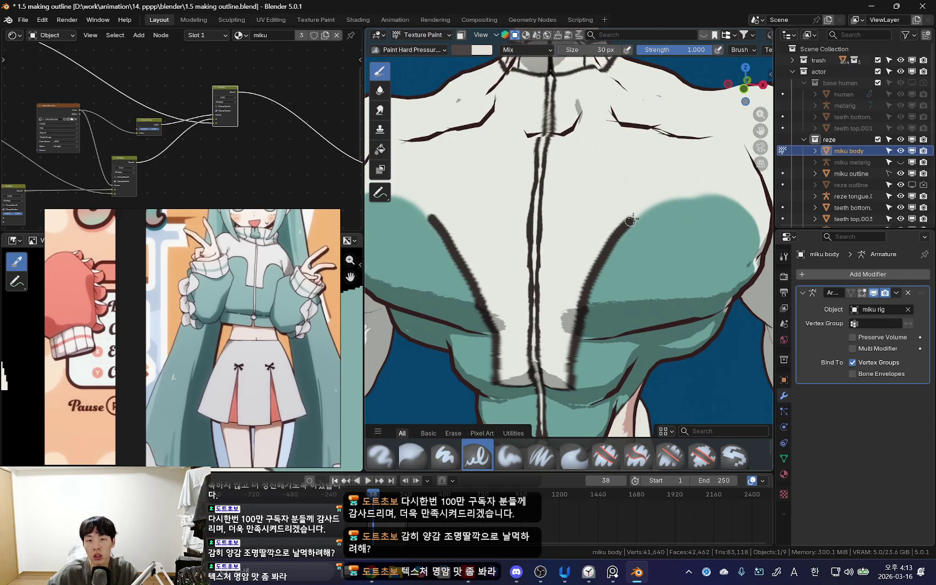
Step: Extend the dark outline along the panel edge and jacket hem from side and low angles
middle_drag(720, 197, 569, 214)
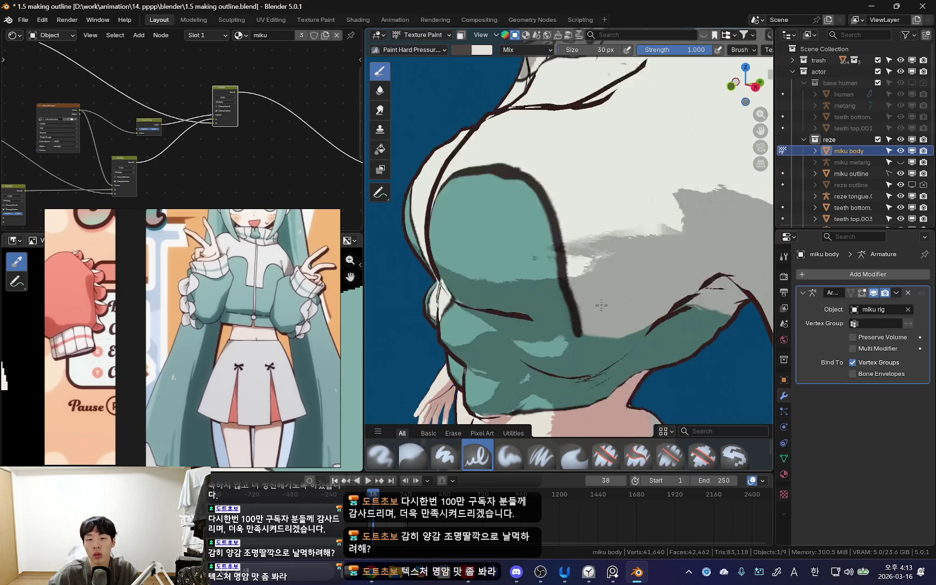
mouse_move(601, 347)
middle_down()
mouse_move(559, 200)
mouse_move(543, 230)
middle_up()
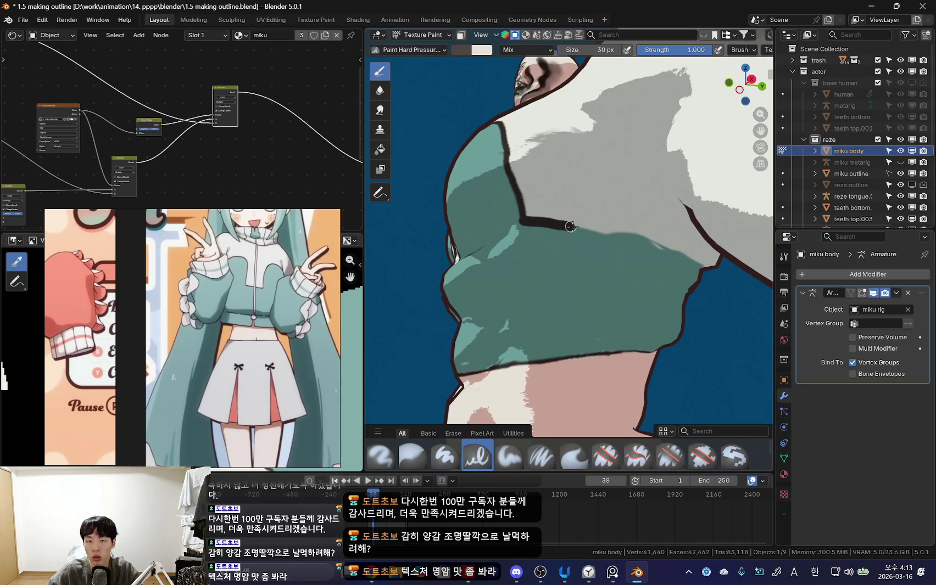
drag(571, 226, 601, 229)
middle_drag(661, 246, 520, 215)
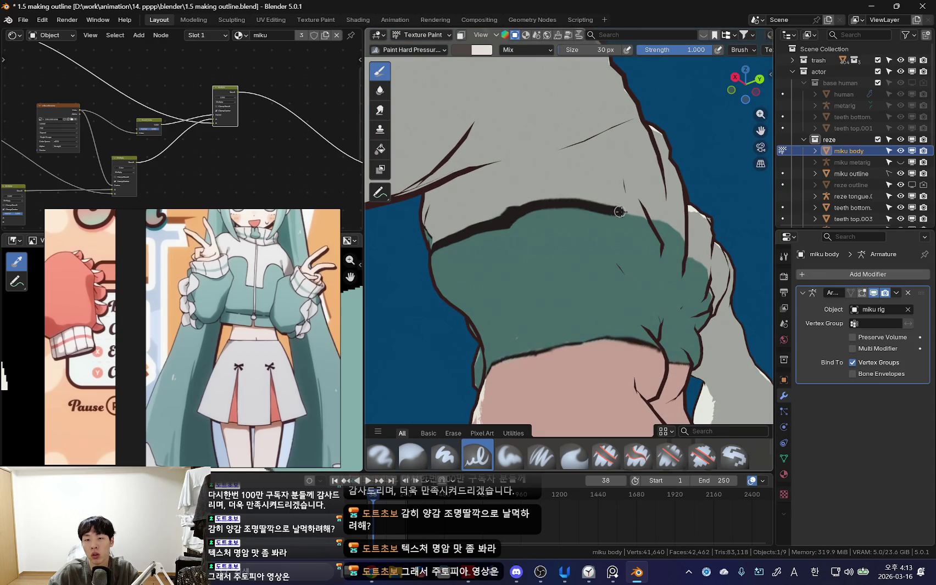
mouse_move(620, 212)
middle_down()
mouse_move(510, 251)
mouse_move(545, 280)
mouse_move(497, 305)
middle_up()
drag(497, 305, 554, 291)
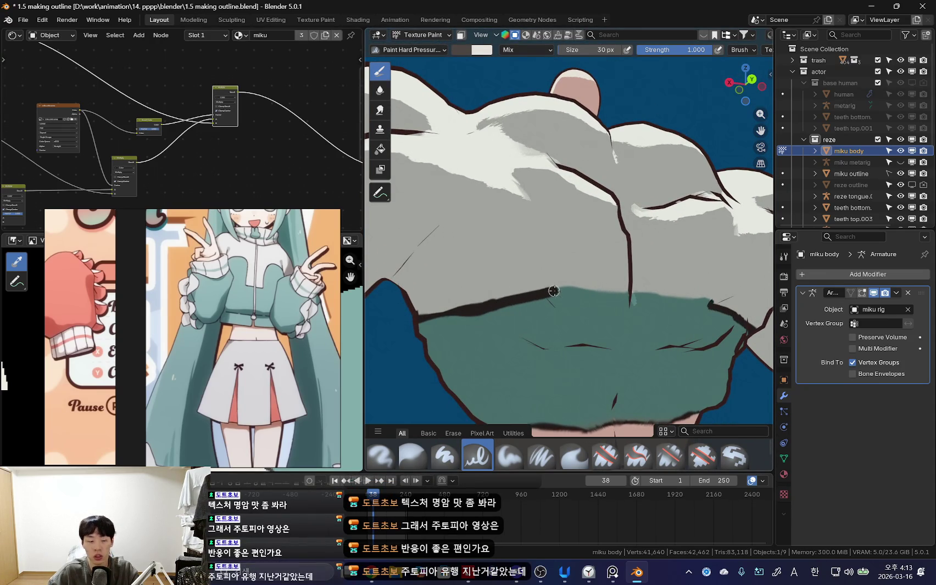
middle_drag(553, 291, 520, 302)
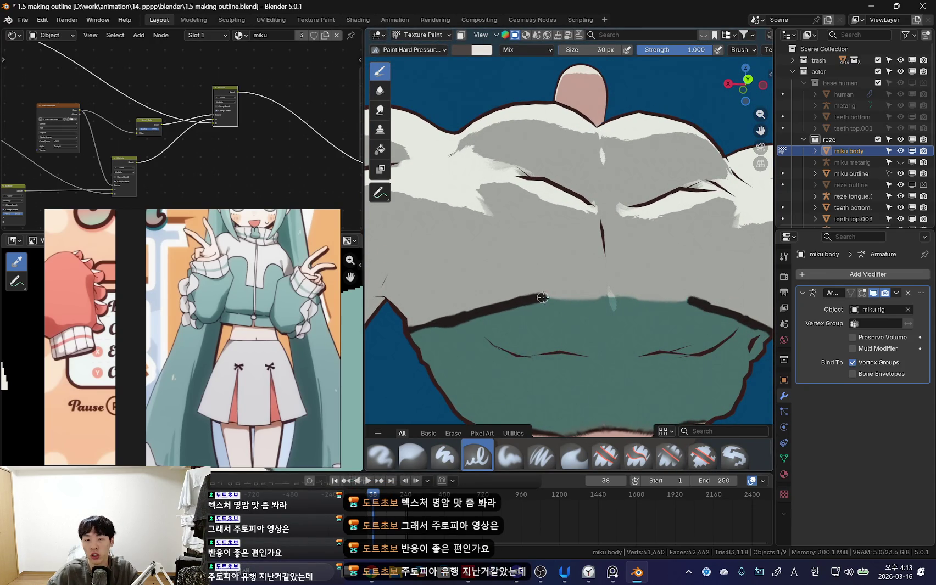
scroll(609, 298, down, 5)
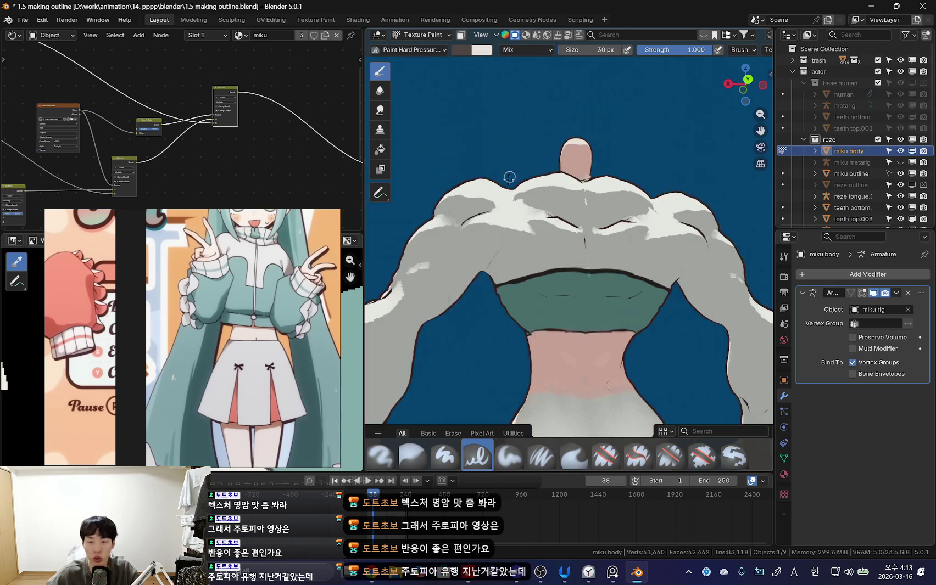
mouse_move(501, 177)
middle_down()
mouse_move(547, 230)
mouse_move(556, 293)
middle_up()
scroll(547, 230, up, 4)
Step: Set the brush to 22 px and check the hem outline from several angles around the torso
key(f)
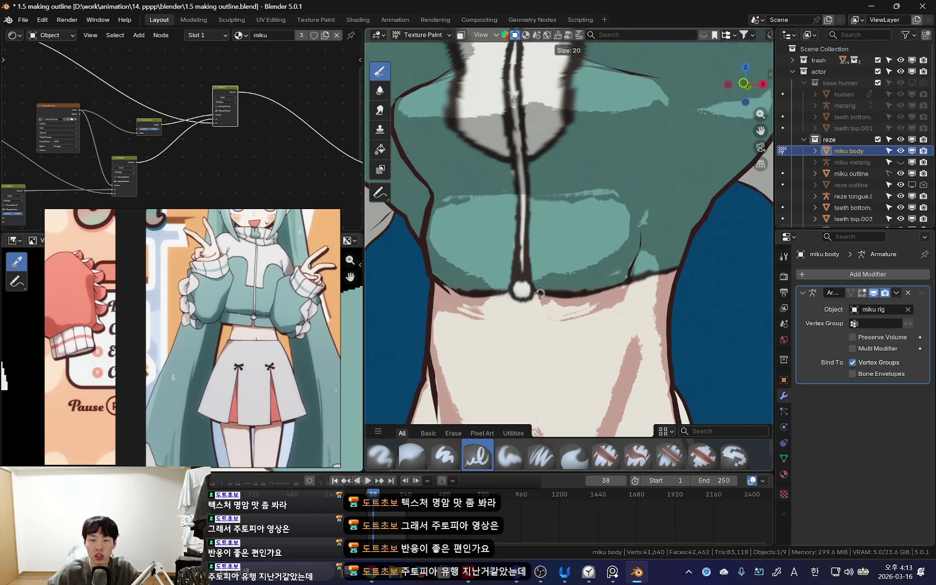
click(549, 294)
key(bracketright)
key(bracketright)
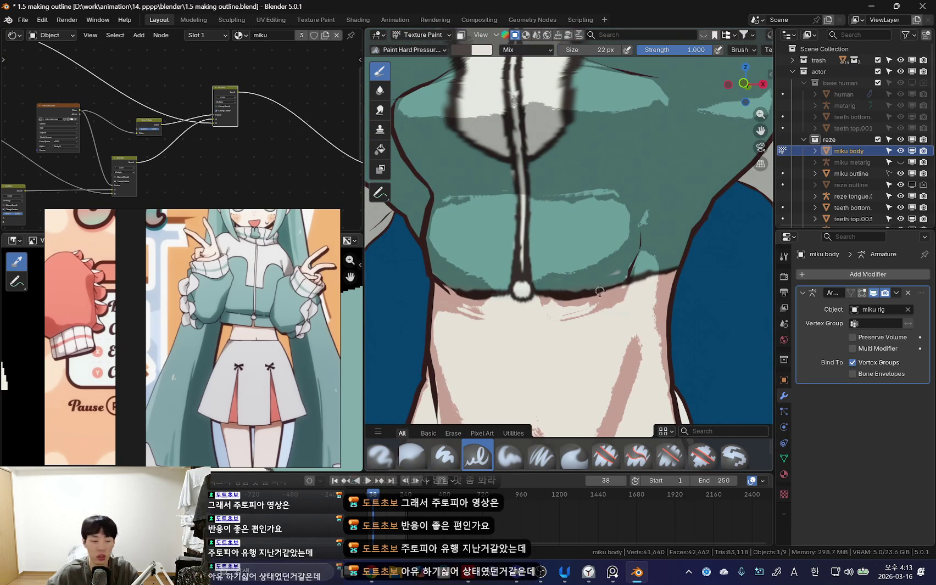
mouse_move(551, 297)
middle_down()
mouse_move(560, 281)
mouse_move(536, 280)
mouse_move(574, 292)
middle_up()
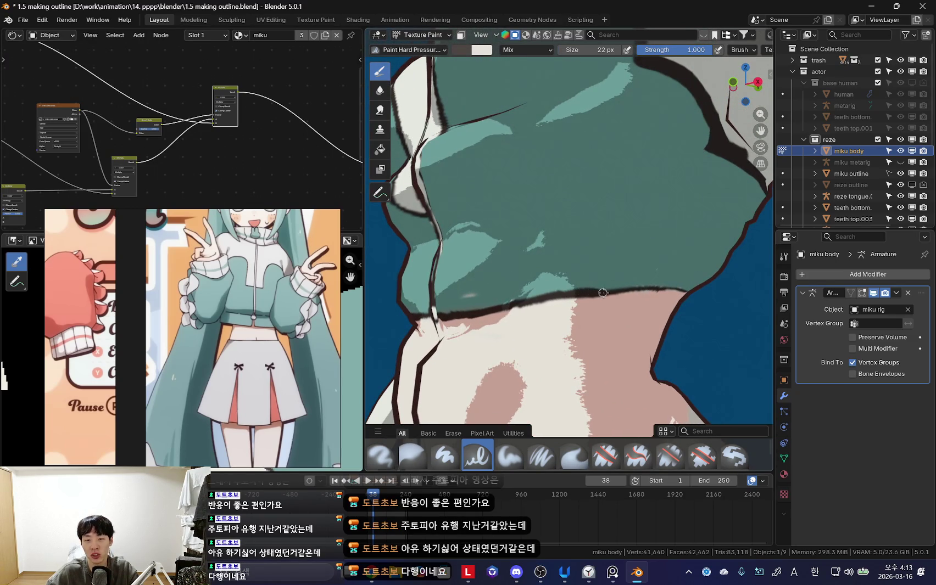
middle_drag(707, 310, 561, 288)
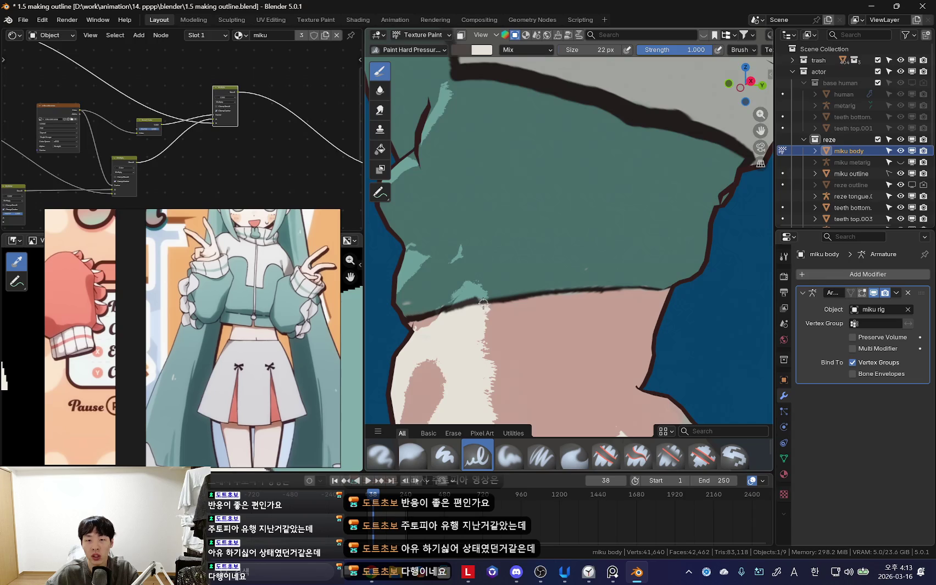
middle_drag(483, 302, 507, 297)
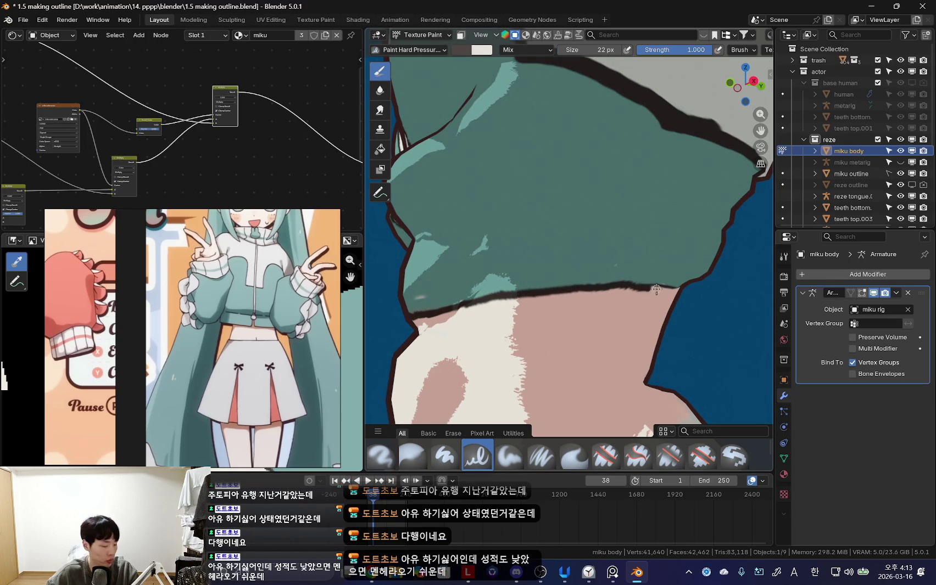
mouse_move(656, 289)
middle_down()
mouse_move(555, 294)
mouse_move(548, 306)
mouse_move(519, 295)
mouse_move(516, 314)
middle_up()
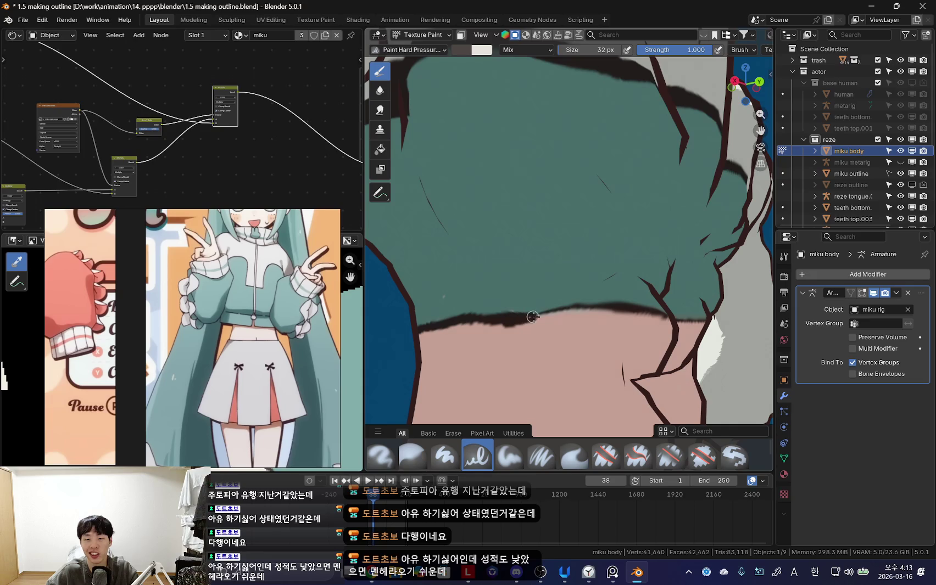
middle_drag(611, 308, 538, 321)
mouse_move(603, 324)
middle_down()
mouse_move(552, 336)
mouse_move(541, 300)
mouse_move(571, 302)
mouse_move(527, 297)
mouse_move(538, 287)
mouse_move(525, 288)
middle_up()
scroll(541, 300, down, 5)
scroll(532, 294, up, 3)
Step: Sample the teal colour and review the chest and shoulders from a frontal view
key(s)
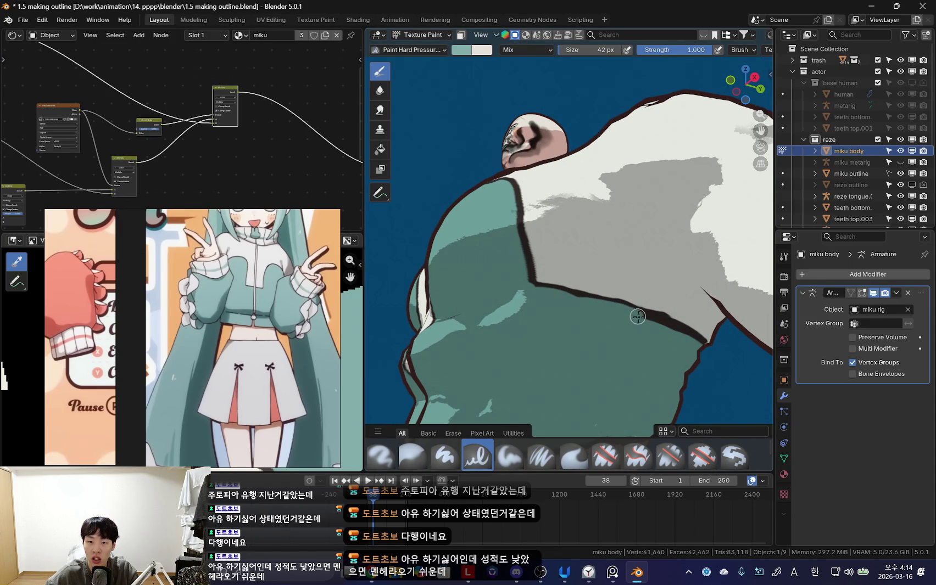
middle_drag(656, 332, 520, 311)
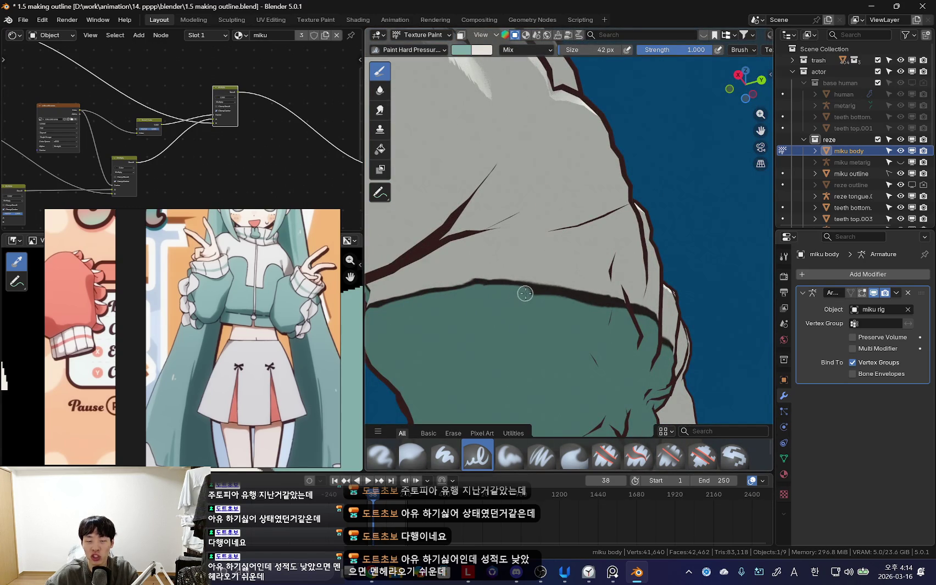
middle_drag(599, 307, 545, 343)
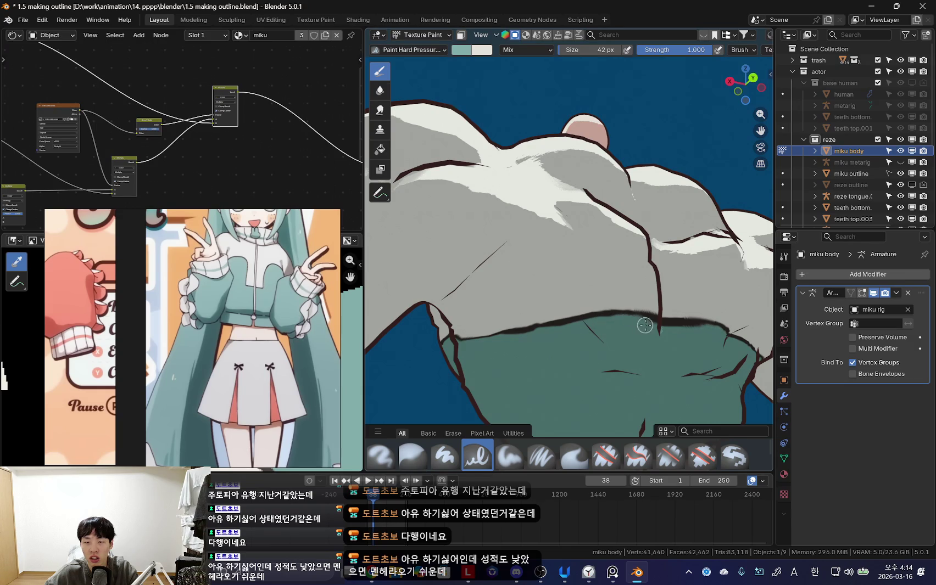
mouse_move(645, 325)
middle_down()
mouse_move(624, 329)
mouse_move(662, 310)
mouse_move(699, 255)
mouse_move(528, 233)
mouse_move(553, 262)
mouse_move(519, 268)
middle_up()
Step: Paint teal down the first arm from the upper arm to the wrist
scroll(262, 320, down, 3)
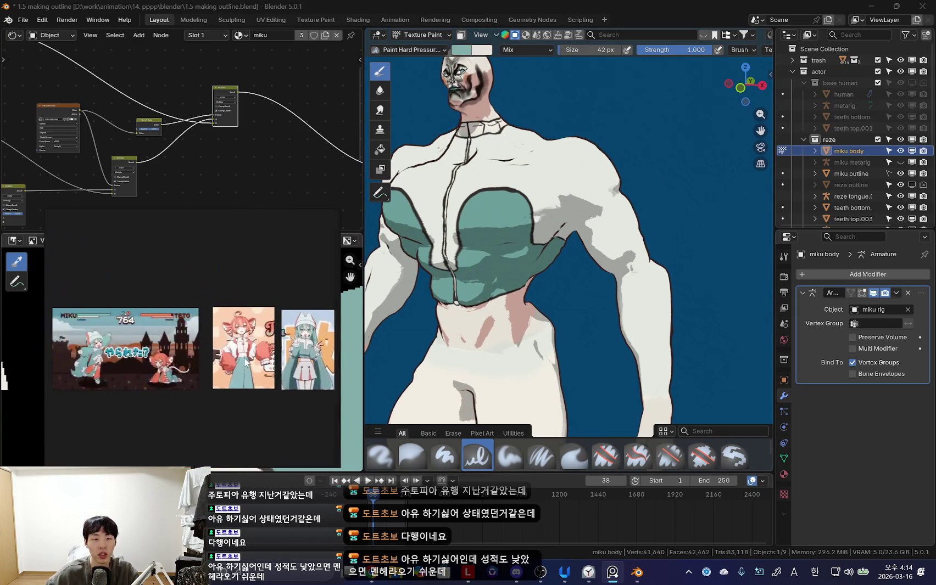
mouse_move(565, 306)
middle_down()
mouse_move(586, 283)
mouse_move(594, 241)
mouse_move(604, 286)
middle_up()
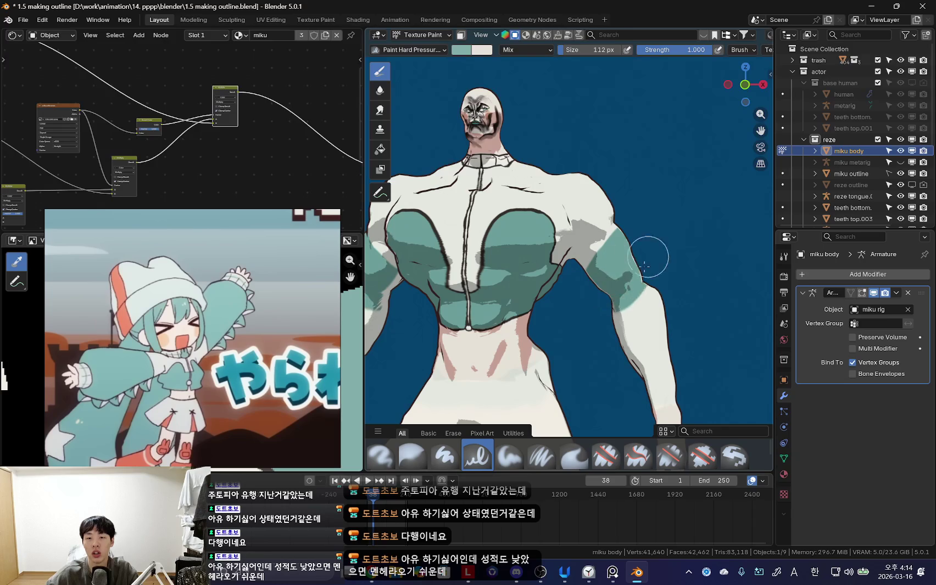
mouse_move(647, 255)
middle_down()
mouse_move(665, 293)
mouse_move(636, 280)
middle_up()
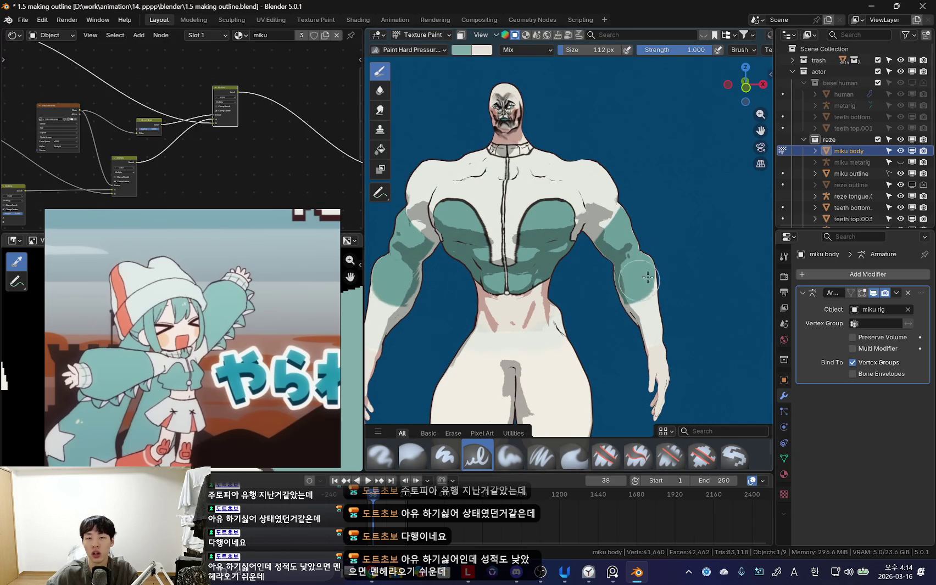
mouse_move(673, 310)
middle_down()
mouse_move(682, 318)
mouse_move(612, 275)
mouse_move(605, 267)
mouse_move(614, 258)
middle_up()
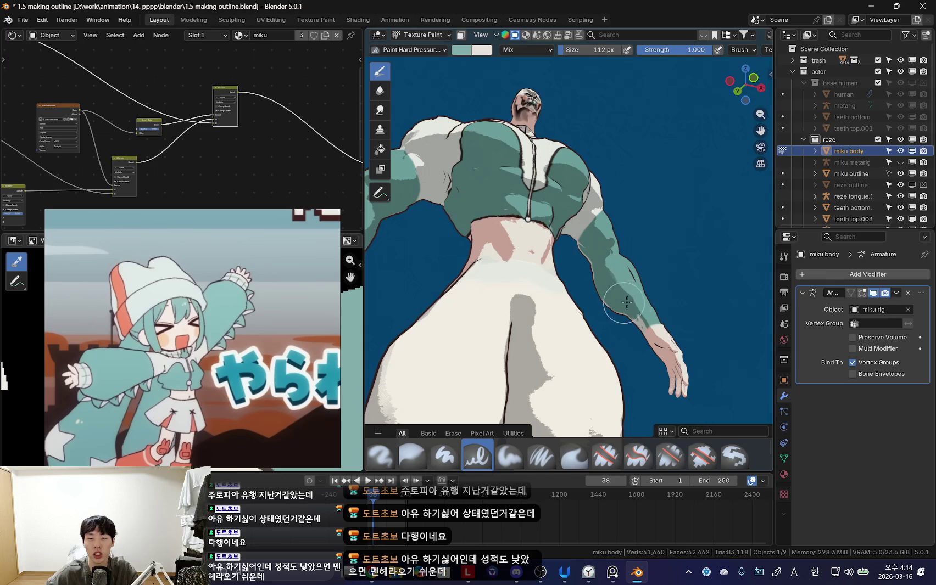
mouse_move(639, 314)
middle_down()
mouse_move(658, 324)
mouse_move(525, 315)
mouse_move(515, 322)
mouse_move(526, 359)
mouse_move(483, 274)
middle_up()
mouse_move(483, 275)
mouse_down()
mouse_move(494, 285)
mouse_move(455, 319)
mouse_up()
middle_drag(456, 319, 465, 298)
drag(465, 298, 439, 313)
mouse_move(439, 313)
middle_down()
mouse_move(429, 303)
mouse_move(455, 255)
middle_up()
drag(455, 254, 452, 281)
Step: With a smaller brush, paint teal over the forearm and the grey upper-arm patches
middle_drag(452, 282, 407, 274)
key(f)
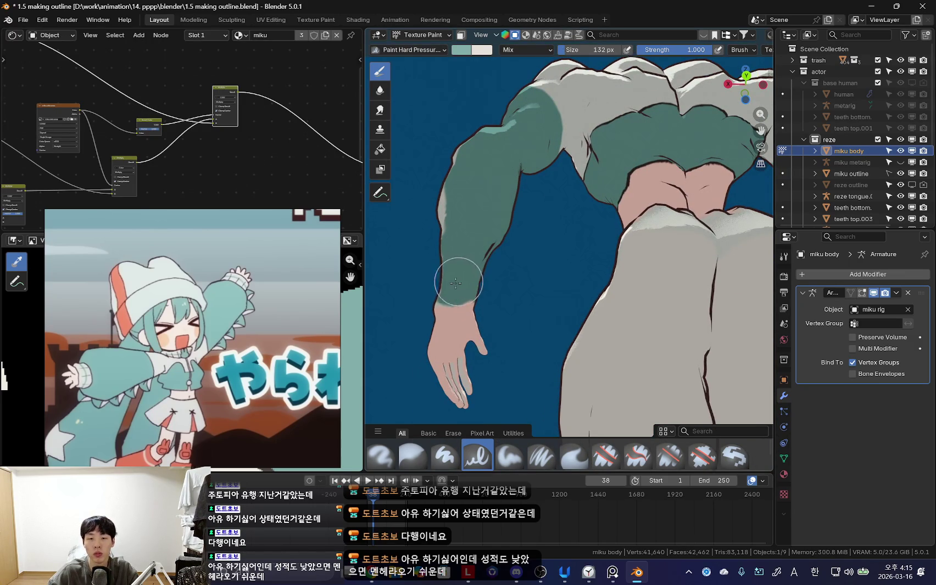
mouse_move(412, 329)
middle_down()
mouse_move(417, 280)
mouse_move(476, 278)
mouse_move(637, 318)
middle_up()
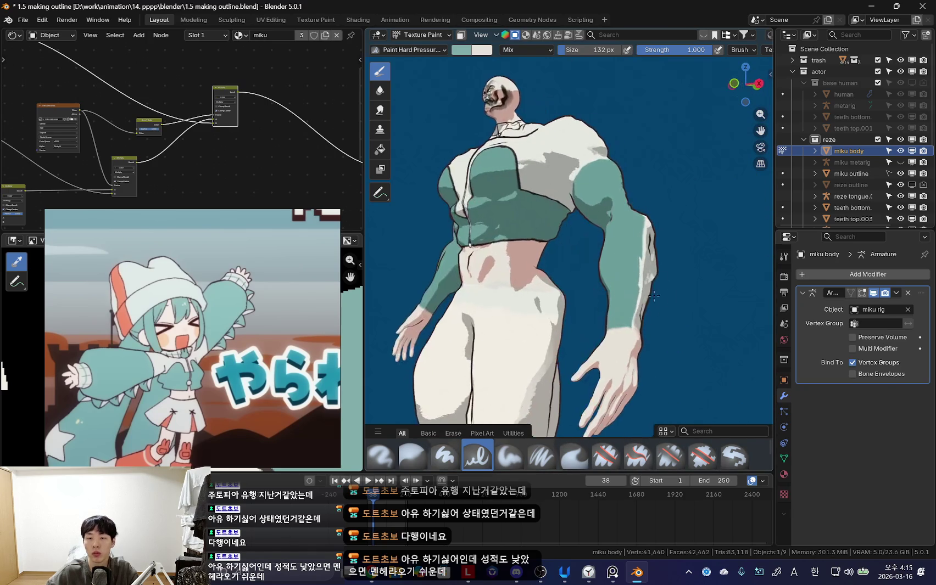
key(f)
drag(645, 287, 654, 236)
middle_drag(653, 236, 561, 268)
scroll(561, 268, up, 2)
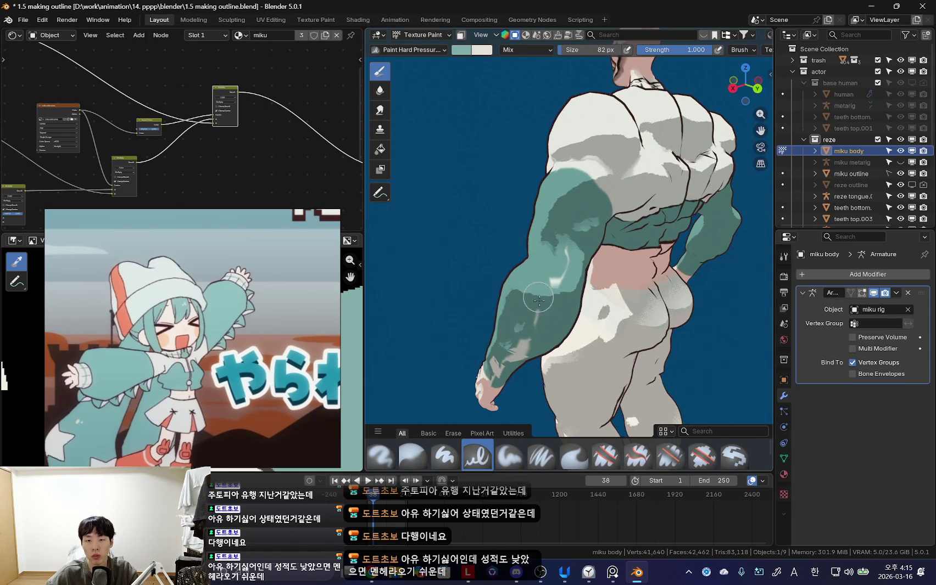
drag(553, 286, 505, 338)
middle_drag(505, 337, 483, 346)
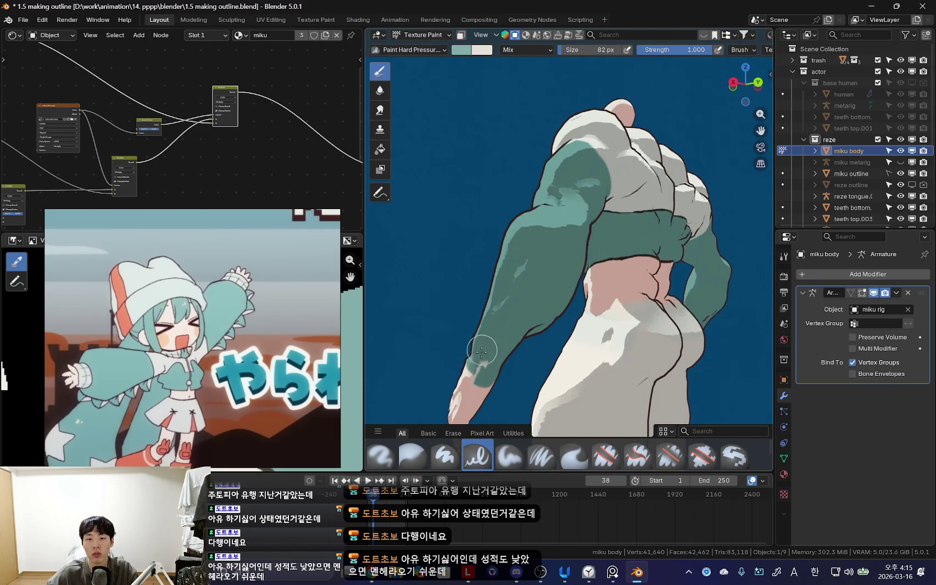
drag(483, 346, 484, 350)
middle_drag(484, 350, 566, 218)
scroll(600, 135, up, 3)
Step: Frame the forearm and sleeve up close and enlarge the brush slightly
mouse_move(600, 135)
middle_down()
mouse_move(576, 165)
mouse_move(571, 231)
middle_up()
scroll(556, 191, down, 4)
scroll(571, 230, up, 4)
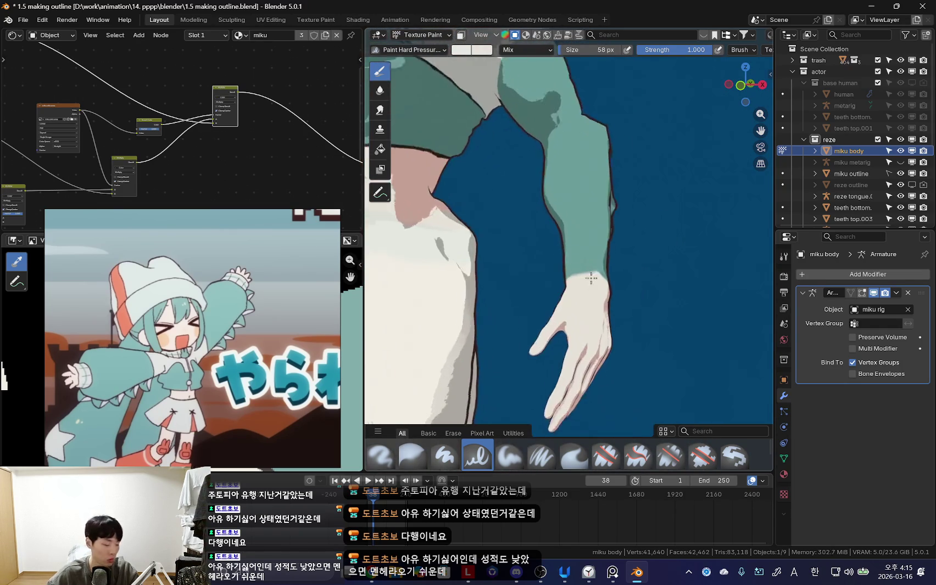
middle_drag(593, 329, 611, 293)
key(f)
click(614, 283)
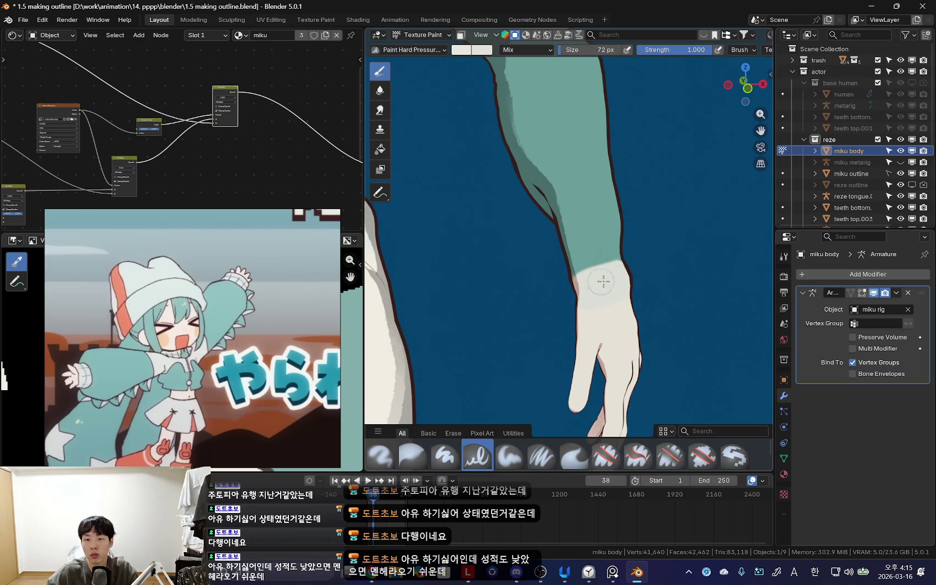
middle_drag(603, 282, 527, 297)
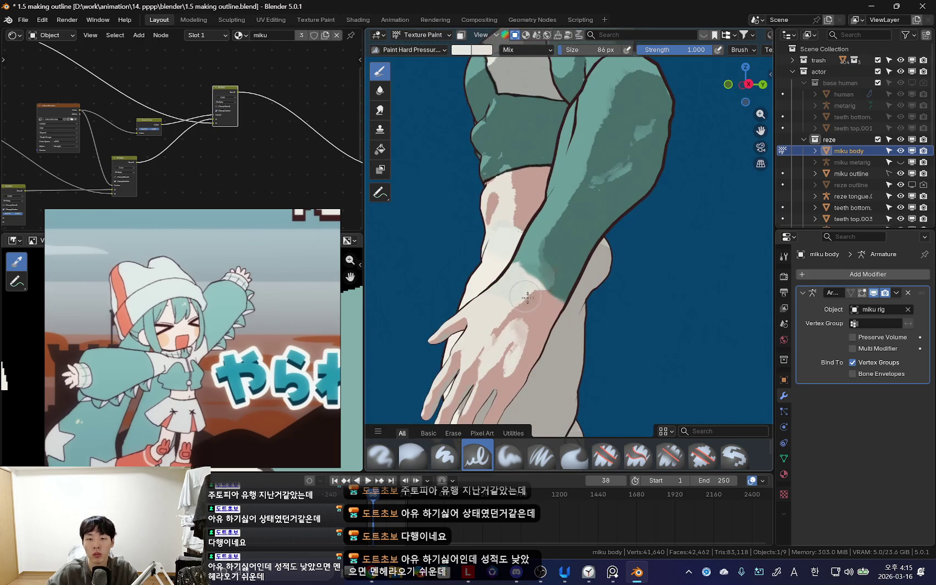
mouse_move(537, 306)
middle_down()
mouse_move(512, 295)
mouse_move(538, 320)
mouse_move(581, 309)
mouse_move(576, 288)
mouse_move(560, 292)
mouse_move(554, 280)
middle_up()
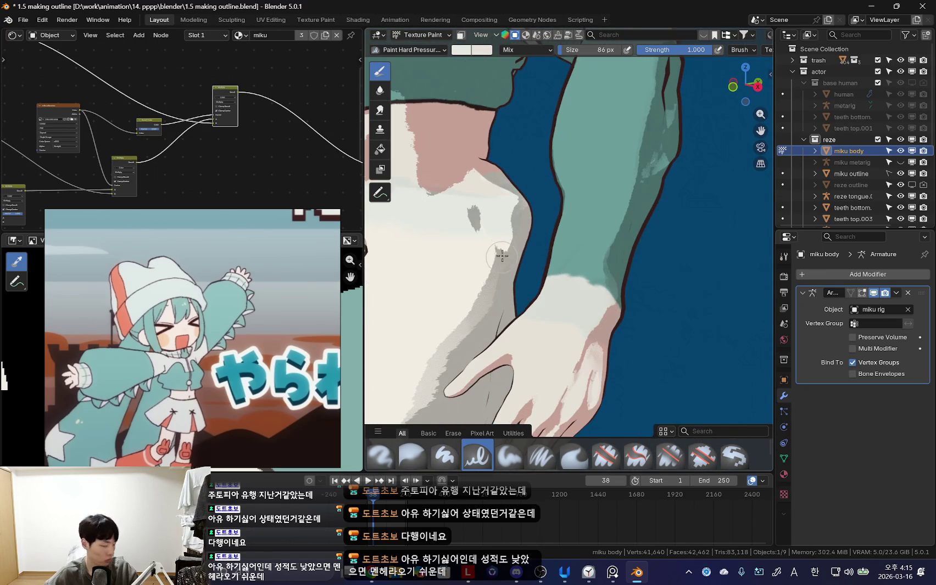
mouse_move(502, 256)
middle_down()
mouse_move(524, 197)
mouse_move(484, 285)
mouse_move(467, 244)
middle_up()
Step: Sample the cream colour from the model while checking the N sidebar brush settings
key(n)
key(s)
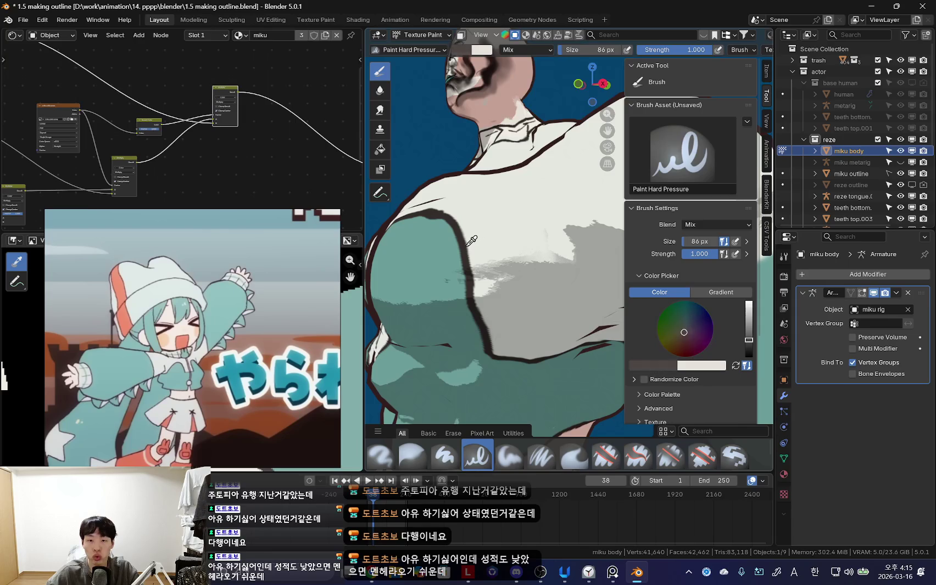
scroll(468, 242, down, 2)
scroll(475, 242, down, 2)
scroll(483, 241, down, 2)
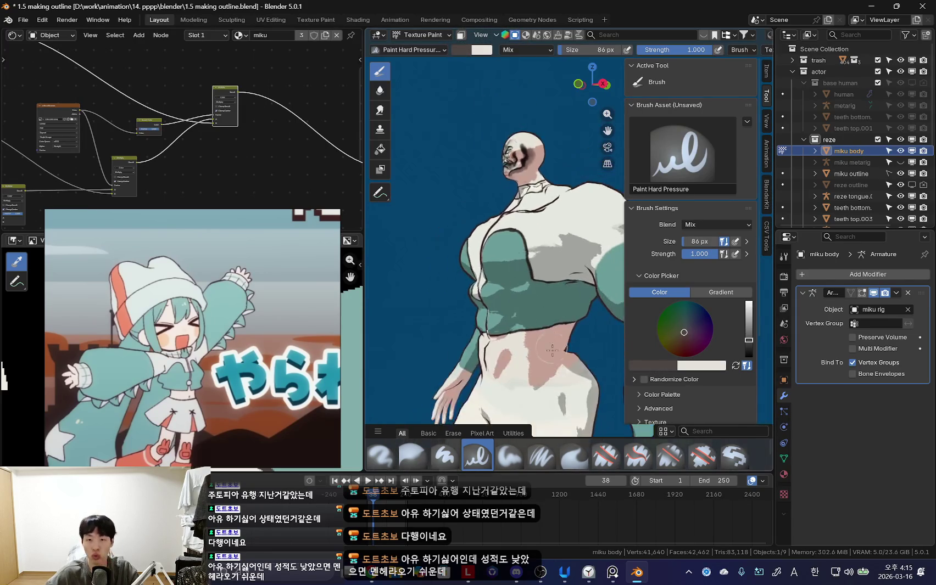
scroll(491, 239, down, 2)
scroll(511, 244, up, 2)
key(n)
scroll(555, 250, up, 3)
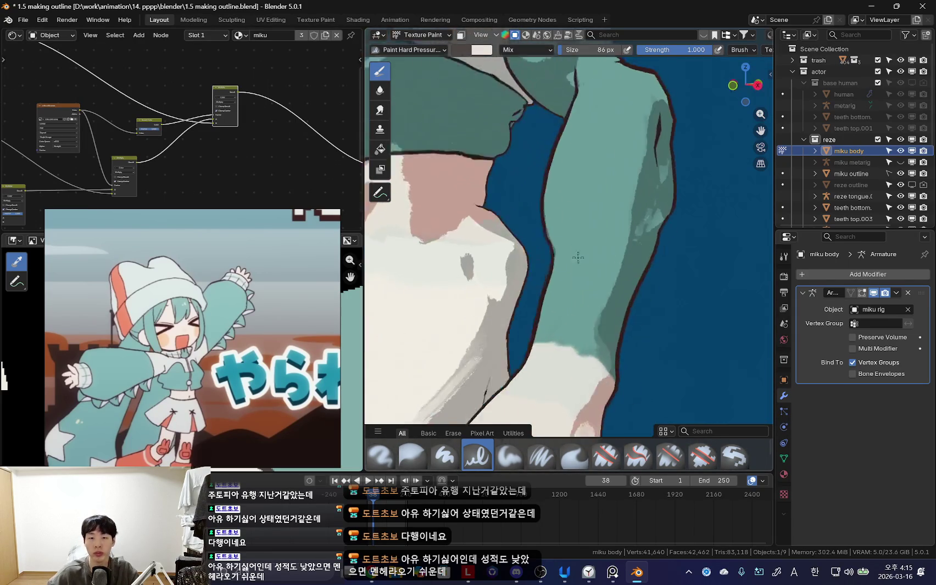
scroll(593, 257, up, 3)
Step: Shrink the brush and paint a dark line along the teal sleeve's wrist edge
mouse_move(598, 258)
middle_down()
mouse_move(603, 244)
mouse_move(590, 274)
mouse_move(616, 241)
mouse_move(599, 246)
middle_up()
key(bracketleft)
key(bracketleft)
key(bracketleft)
key(bracketleft)
key(bracketleft)
key(bracketleft)
drag(580, 262, 613, 225)
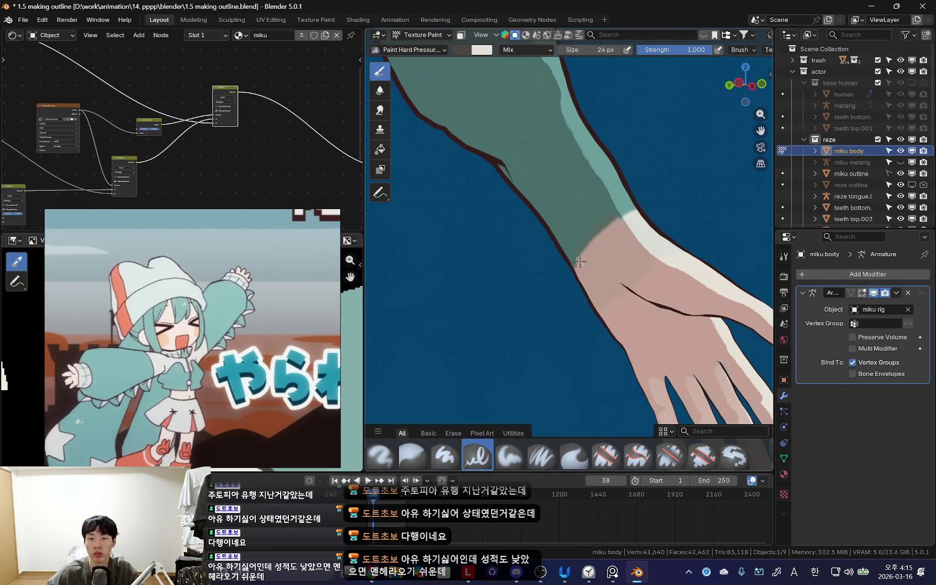
mouse_move(613, 225)
middle_down()
mouse_move(546, 273)
mouse_move(560, 255)
mouse_move(523, 254)
mouse_move(526, 267)
mouse_move(526, 256)
mouse_move(509, 272)
mouse_move(562, 303)
mouse_move(555, 298)
middle_up()
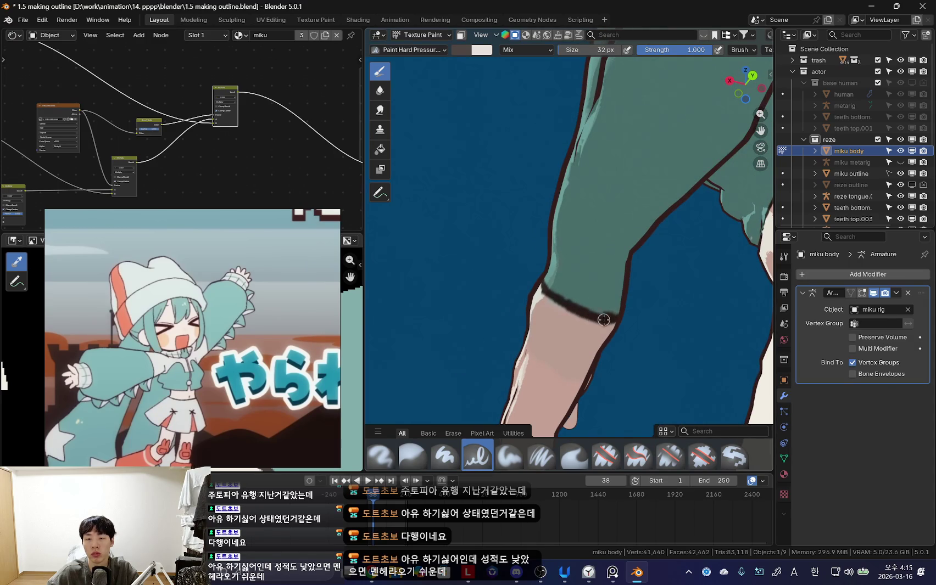
Step: Undo the overlong part of the wrist stroke and zoom out to check the wristband lines
mouse_move(603, 320)
middle_down()
mouse_move(610, 291)
mouse_move(575, 309)
mouse_move(563, 302)
mouse_move(604, 300)
middle_up()
key(ctrl+z)
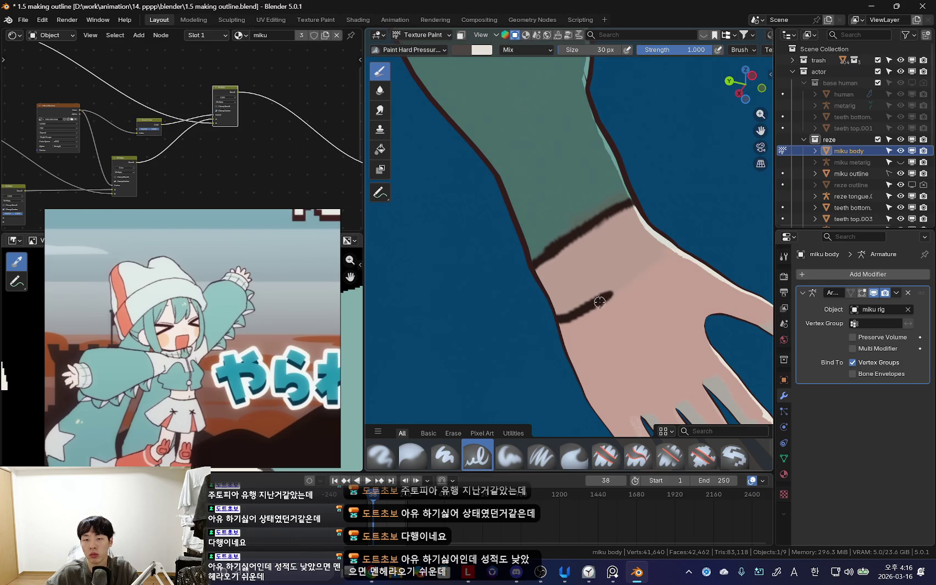
mouse_move(651, 269)
middle_down()
mouse_move(579, 323)
mouse_move(499, 317)
mouse_move(505, 274)
mouse_move(533, 292)
middle_up()
scroll(562, 297, down, 3)
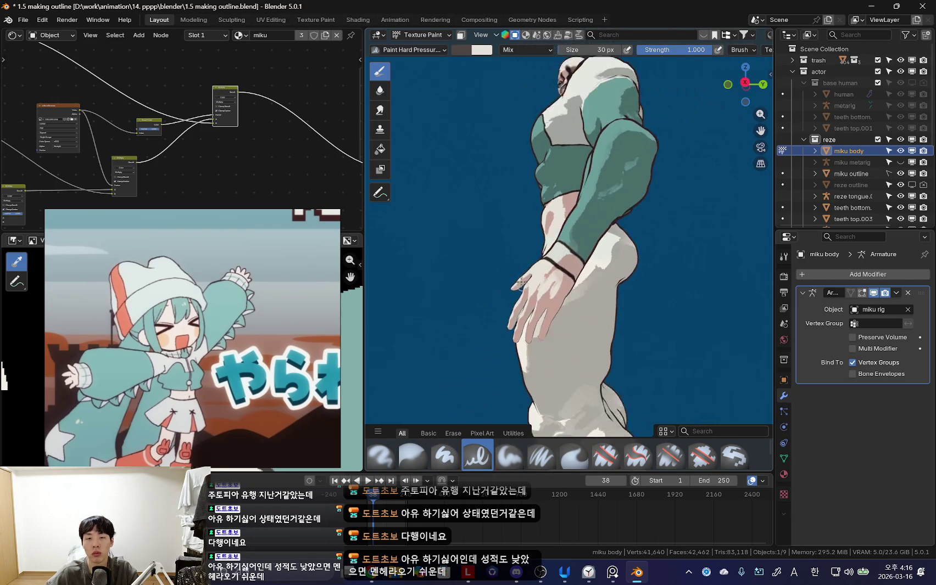
scroll(582, 324, down, 2)
scroll(604, 352, down, 1)
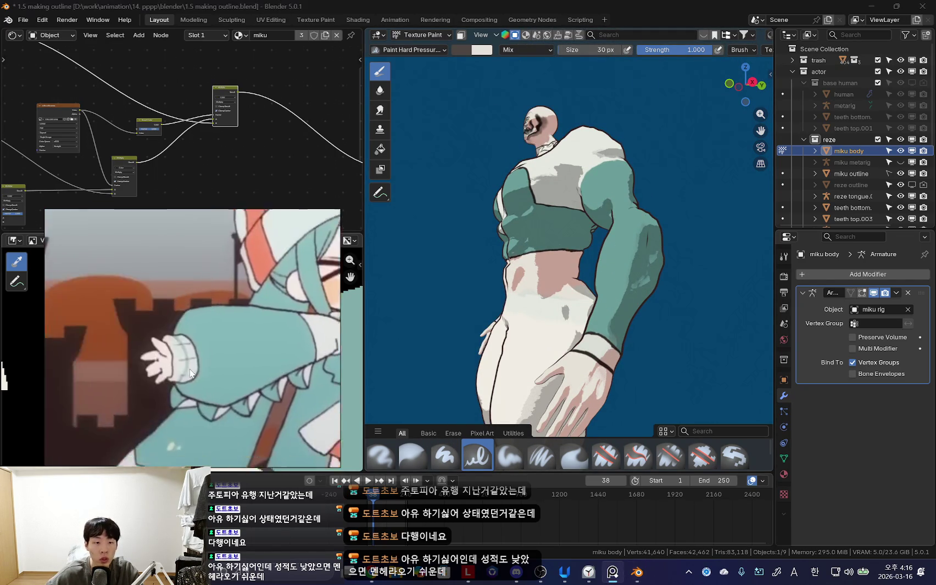
Step: Sample the light cream colour and fill the wrist cuff band with it
mouse_move(554, 357)
middle_down()
mouse_move(579, 366)
mouse_move(543, 250)
middle_up()
scroll(579, 366, up, 5)
key(s)
mouse_move(546, 246)
middle_down()
mouse_move(560, 274)
mouse_move(561, 255)
middle_up()
Step: Darken the brush colour to grey with a smaller brush and paint shading strokes across the cuff
key(bracketleft)
key(bracketleft)
key(n)
drag(748, 305, 748, 324)
middle_drag(527, 247, 535, 242)
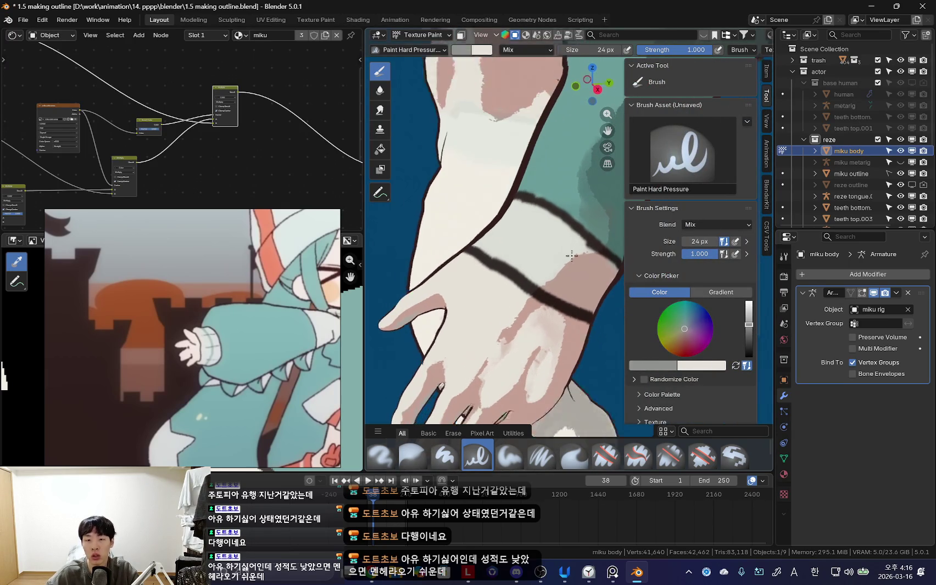
key(bracketleft)
key(bracketleft)
key(bracketleft)
drag(540, 234, 532, 255)
mouse_move(535, 247)
middle_down()
mouse_move(526, 269)
mouse_move(570, 294)
mouse_move(542, 267)
mouse_move(528, 285)
mouse_move(546, 293)
mouse_move(519, 325)
middle_up()
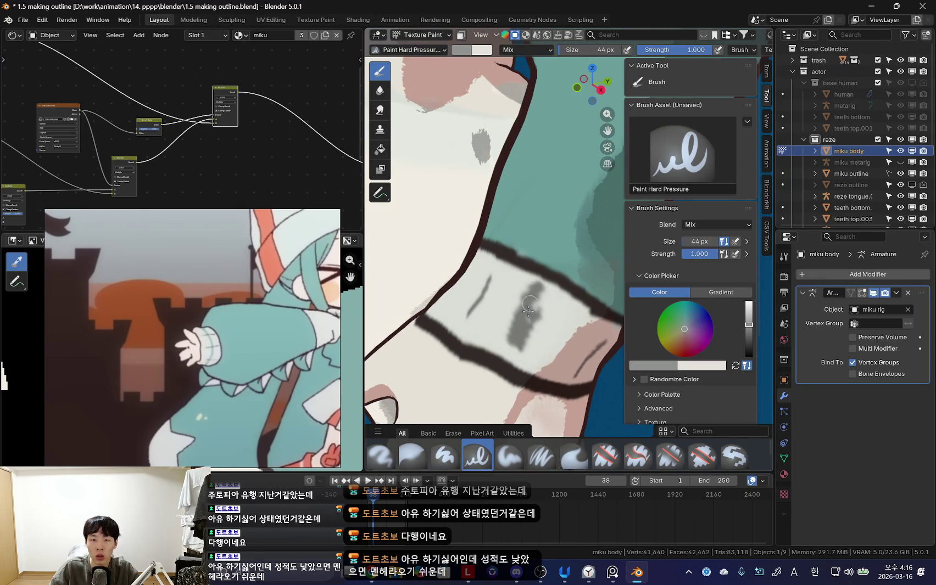
Step: Switch to the Paint Soft brush and orbit around the sleeve cuff to inspect it
mouse_move(528, 310)
middle_down()
mouse_move(511, 309)
mouse_move(530, 304)
mouse_move(501, 240)
mouse_move(526, 271)
mouse_move(561, 428)
middle_up()
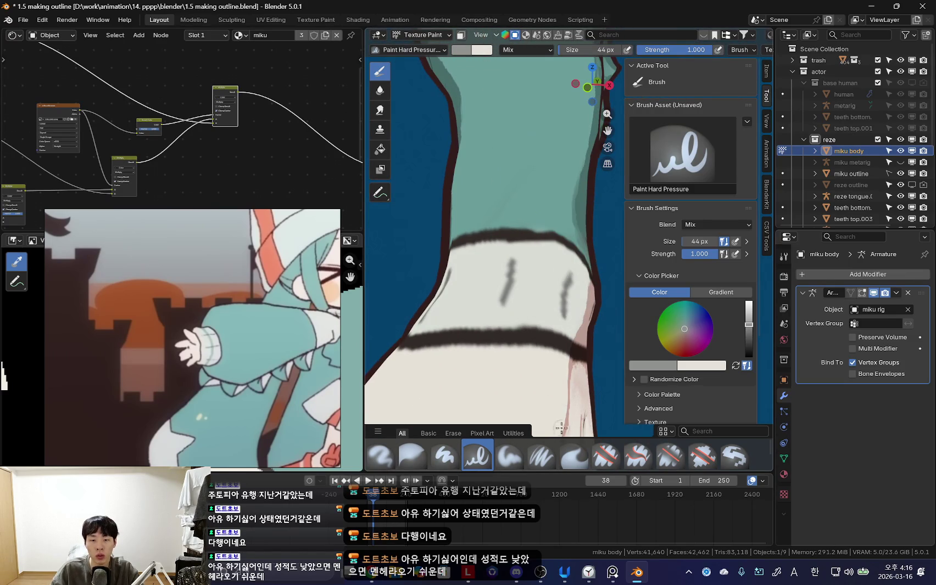
click(509, 456)
middle_drag(511, 411, 534, 292)
mouse_move(484, 325)
middle_down()
mouse_move(542, 310)
mouse_move(563, 283)
middle_up()
middle_drag(581, 327, 532, 286)
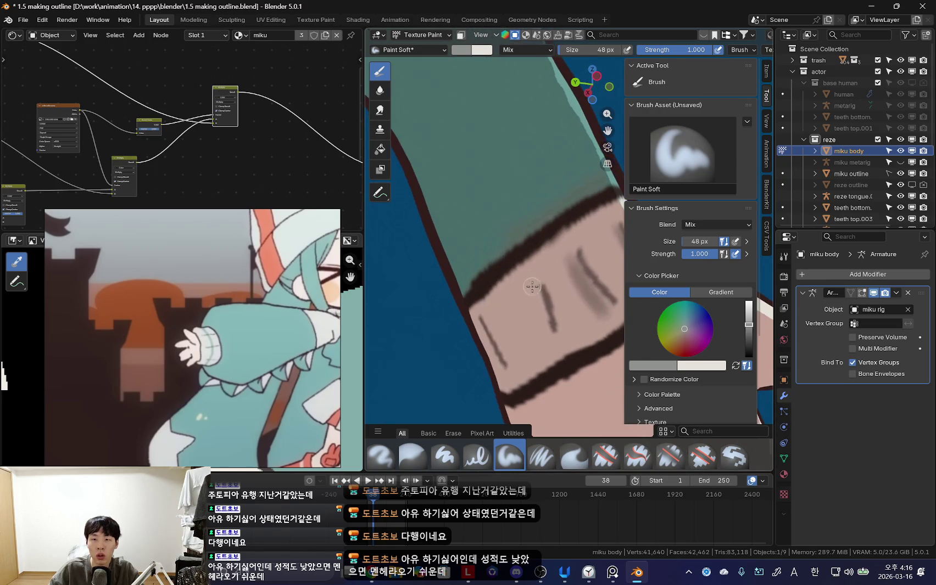
scroll(549, 49, down, 3)
scroll(549, 49, down, 3)
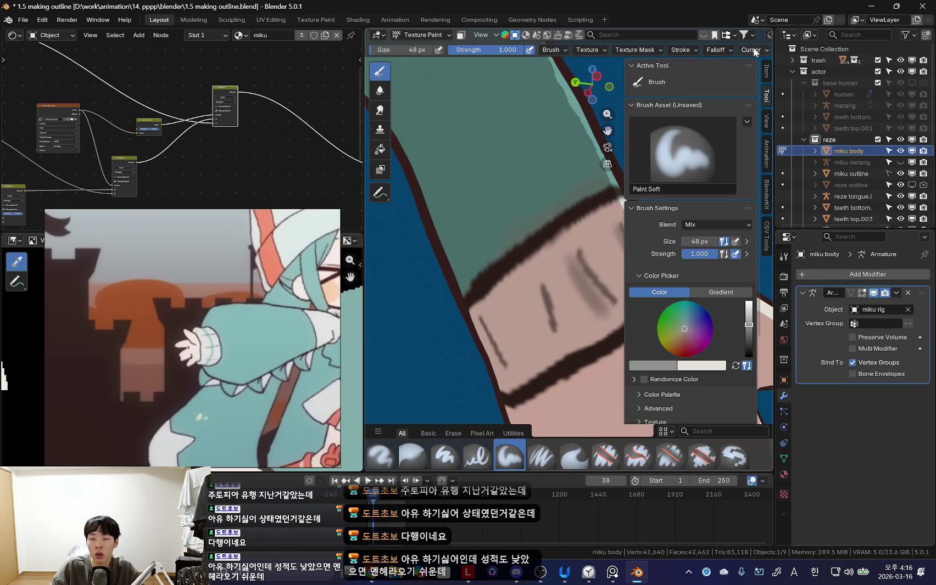
scroll(755, 52, down, 2)
middle_drag(542, 135, 559, 298)
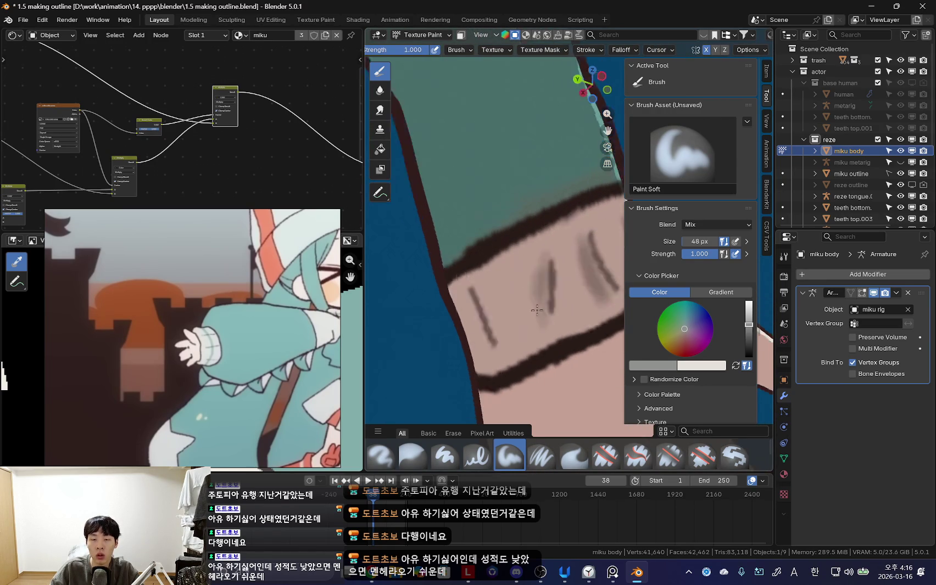